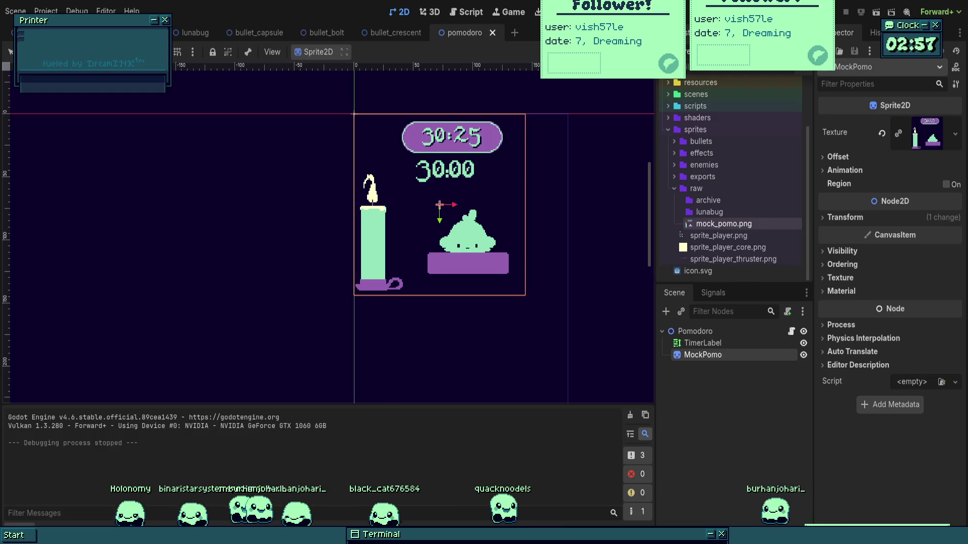
- Test-run the pomodoro scene, then close the game window
scroll(559, 160, "down", 1)
scroll(327, 186, "down", 1)
key("F5")
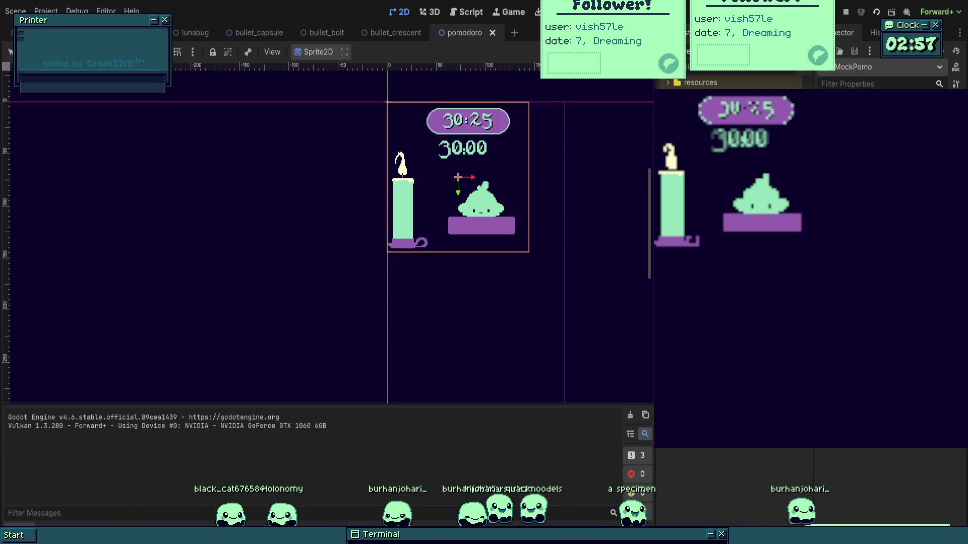
key("F8")
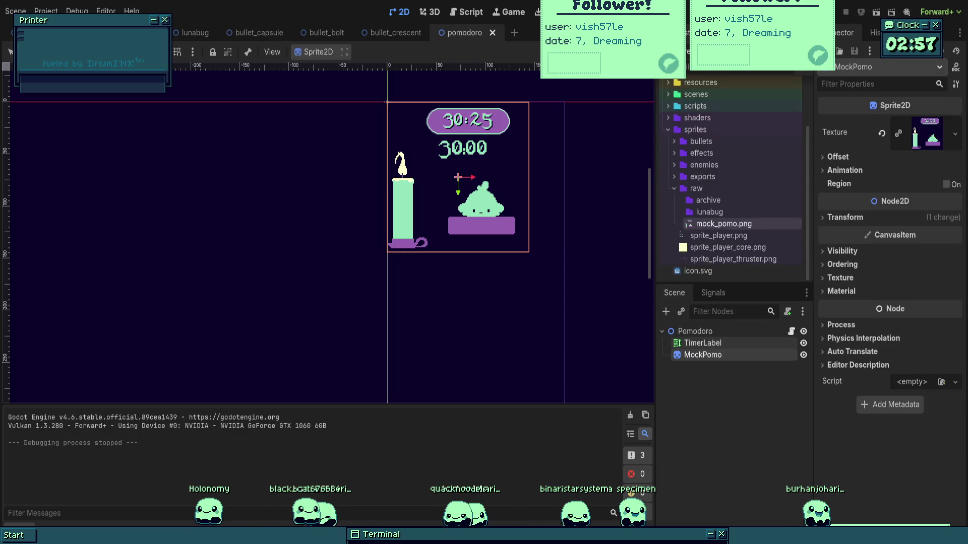
- Select the Pomodoro root node and open its attached script, pomodoro.gd
left_click(716, 340)
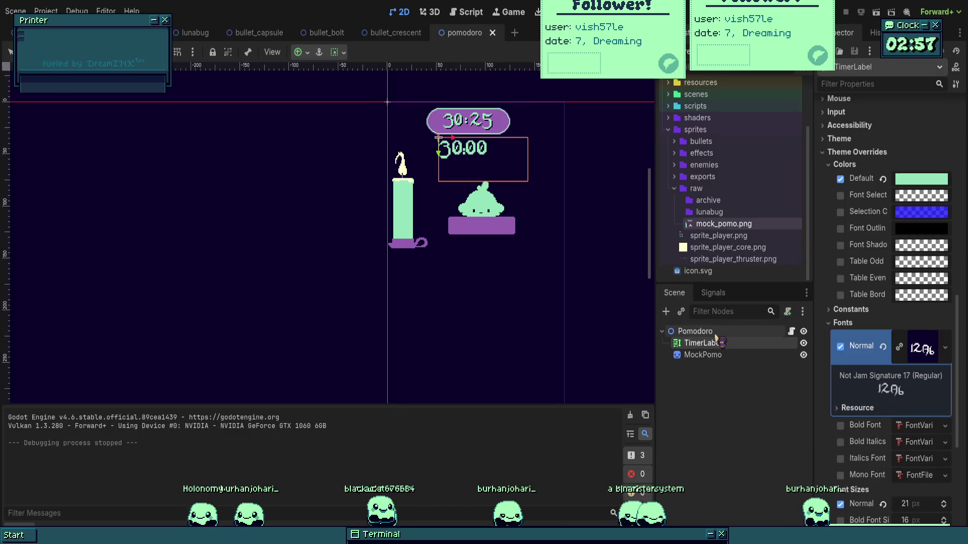
left_click(715, 332)
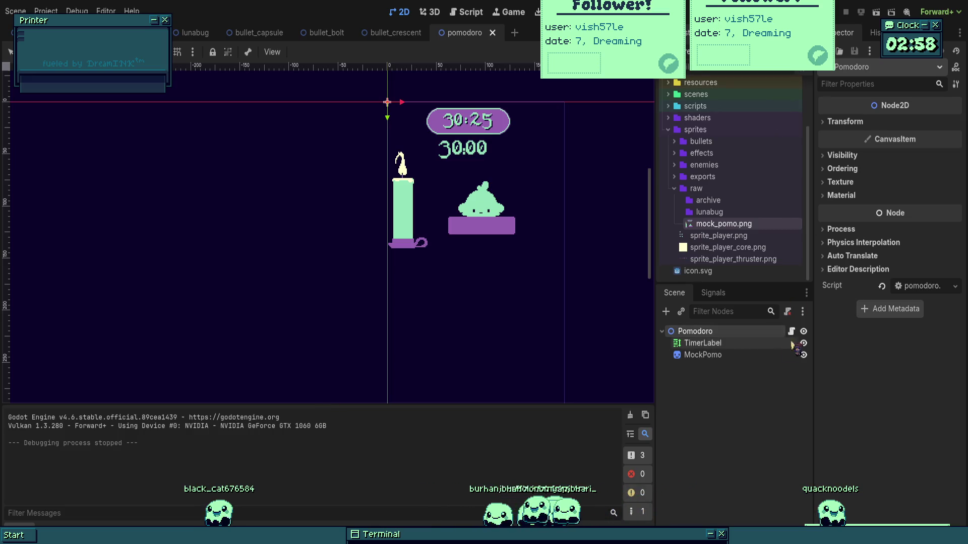
left_click(791, 332)
- Add 'window.content_scale_mode = Window.CONTENT_SCALE_MODE_DISABLED' to _ready in pomodoro.gd
key("Return")
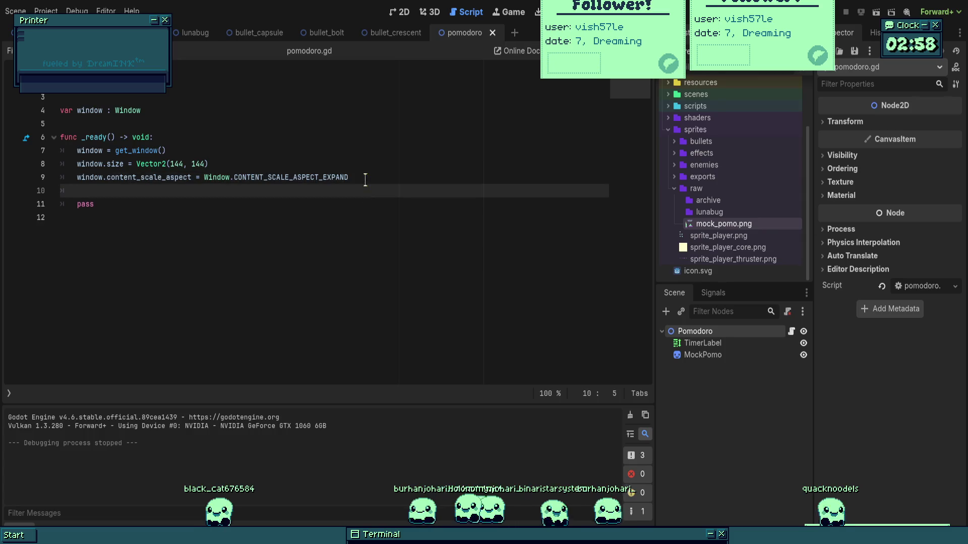
type("window.mode")
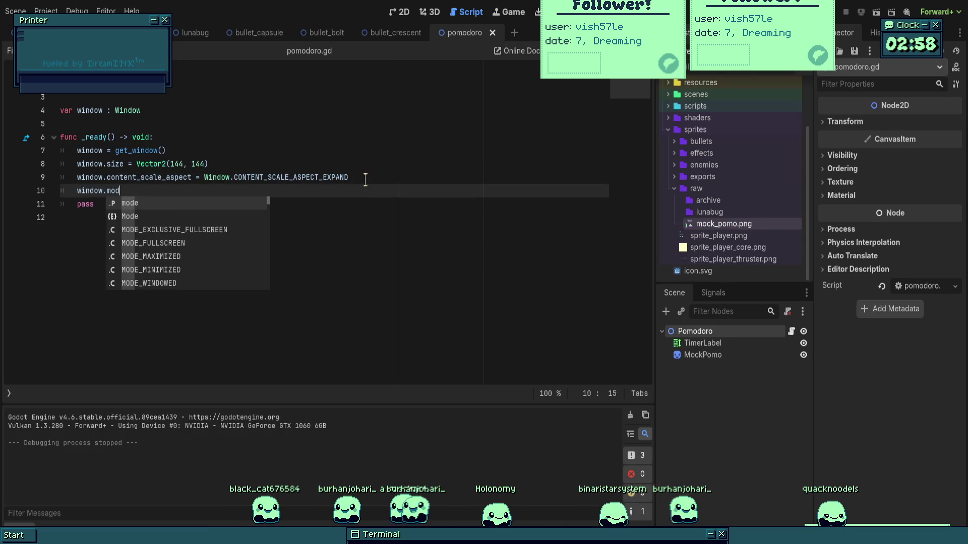
key("Escape")
type(" =")
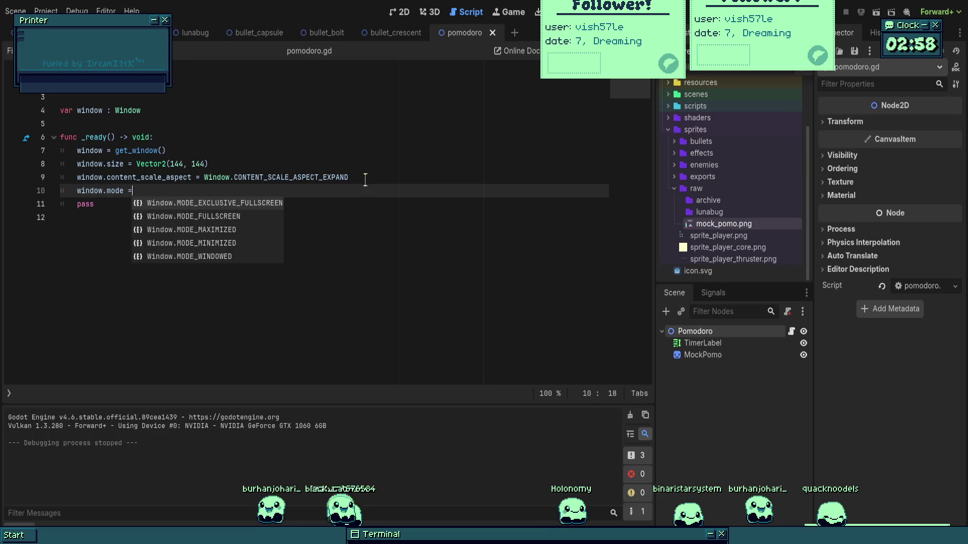
key("BackSpace")
key("BackSpace")
key("BackSpace")
key("BackSpace")
key("BackSpace")
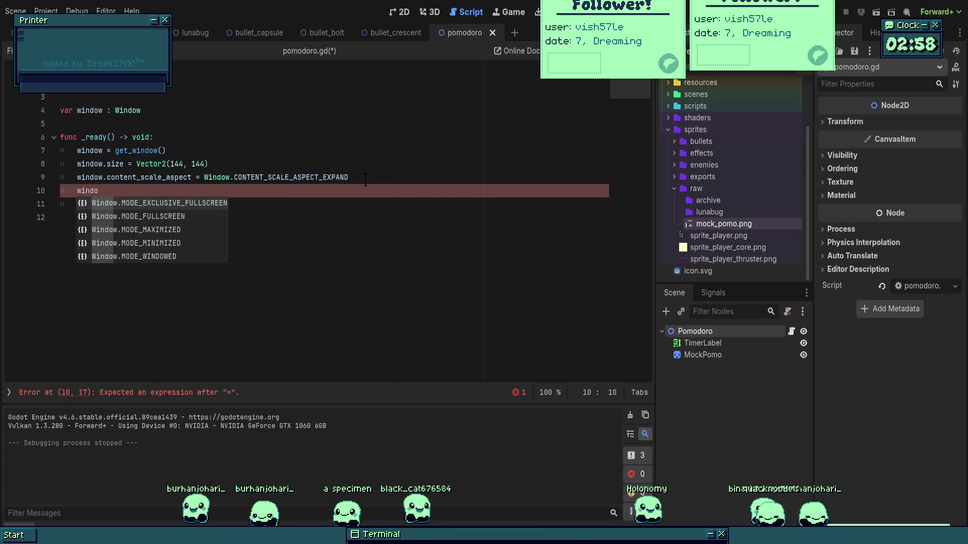
type("w.mode")
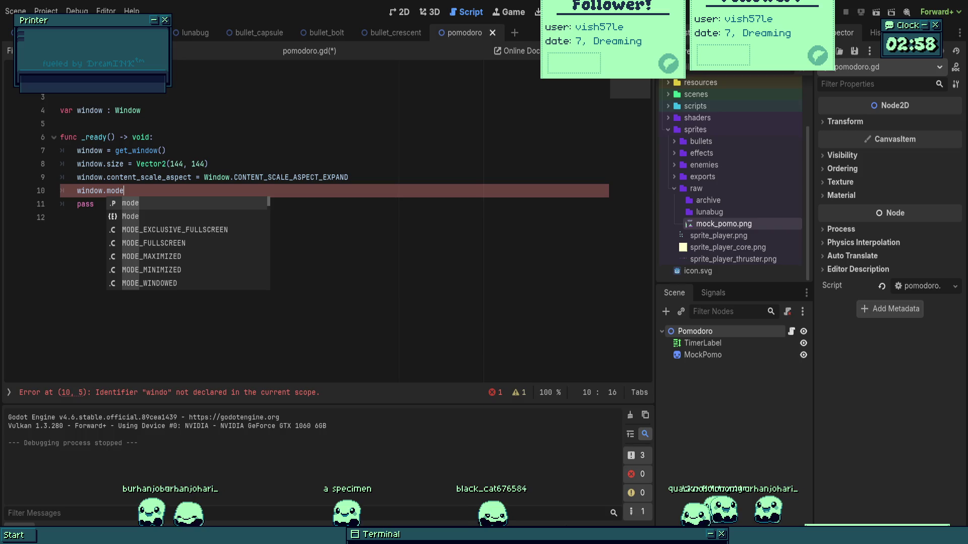
scroll(151, 243, "down", 3)
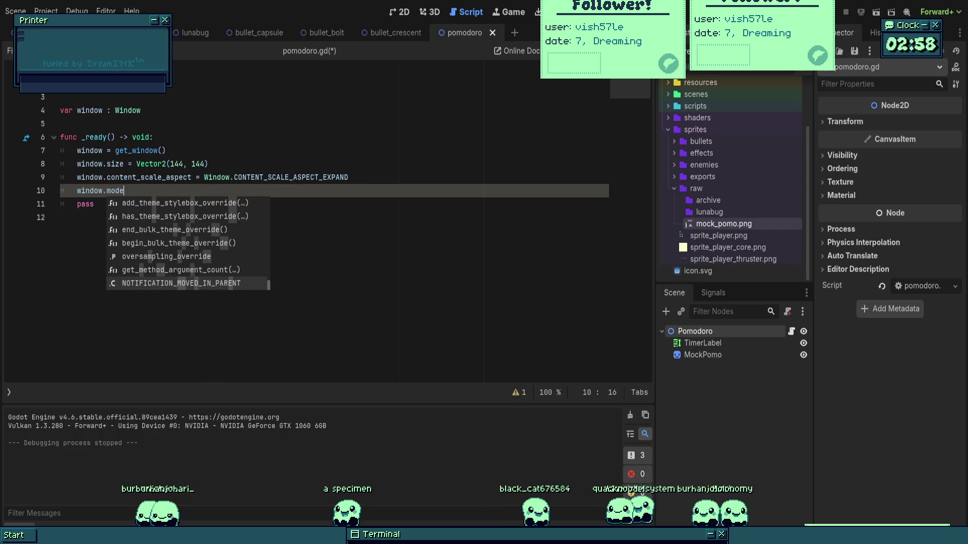
scroll(151, 243, "up", 3)
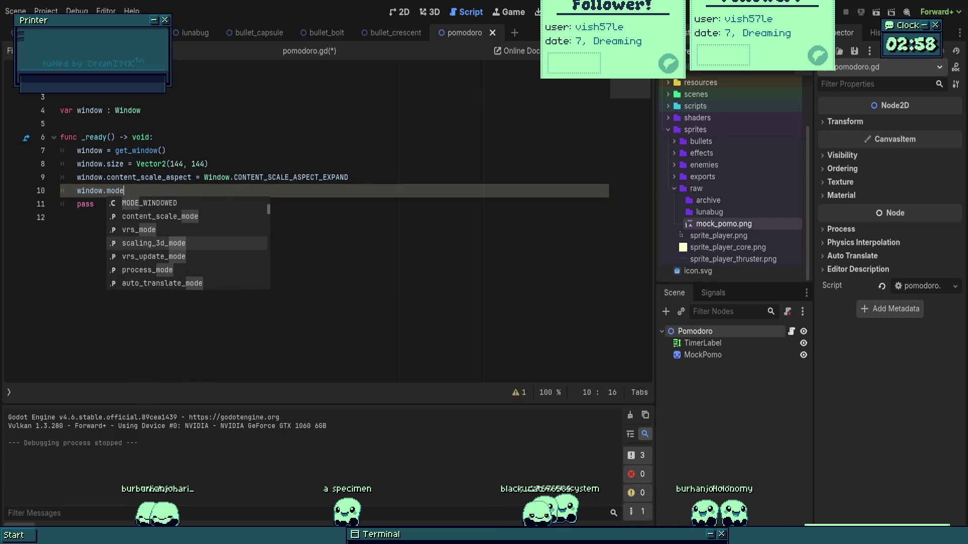
key("Return")
type("=")
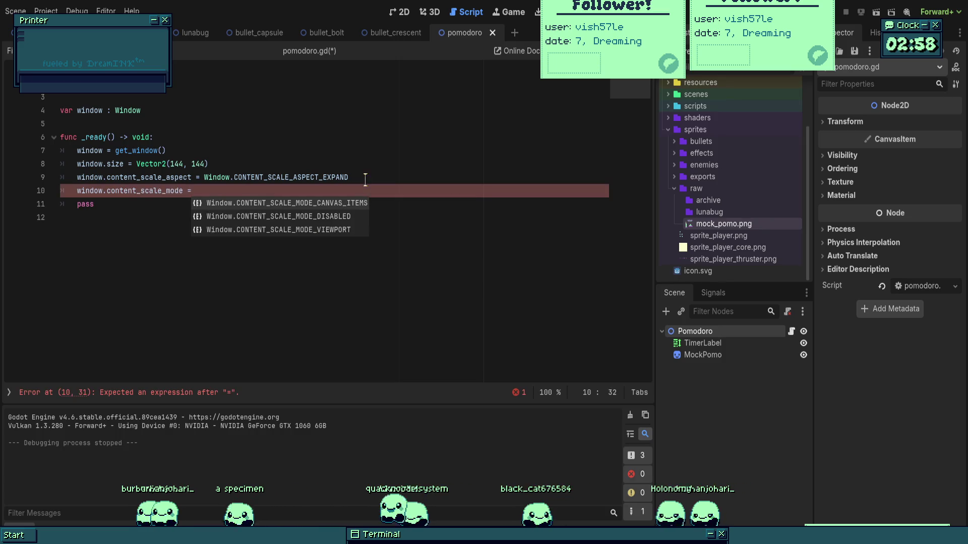
key("Down")
key("Return")
left_click(192, 191)
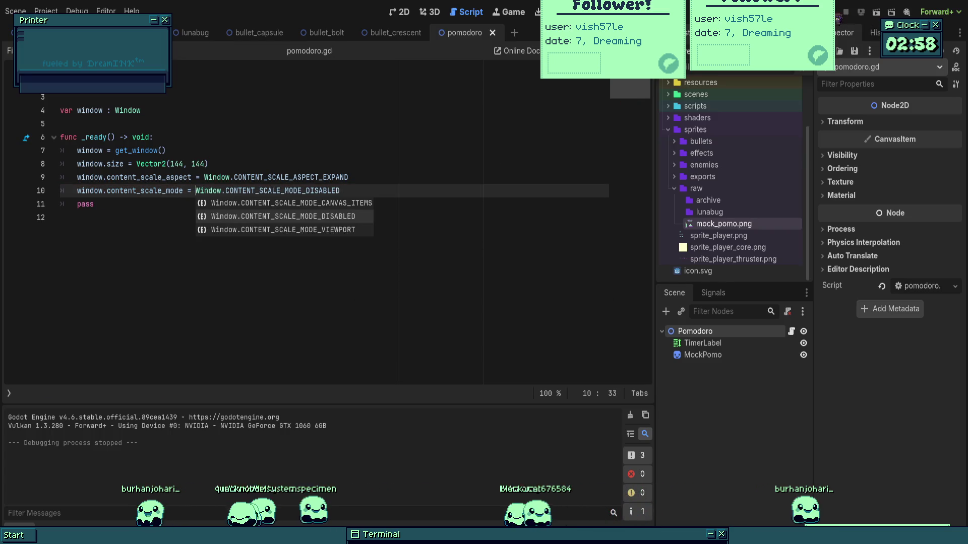
- Test-run the scene, stop it, and return to the 2D view
key("F6")
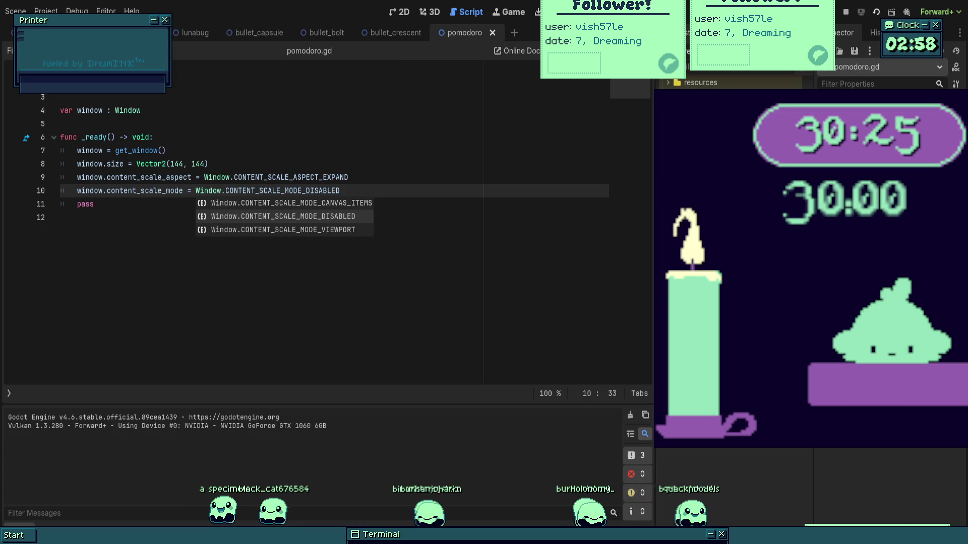
key("F8")
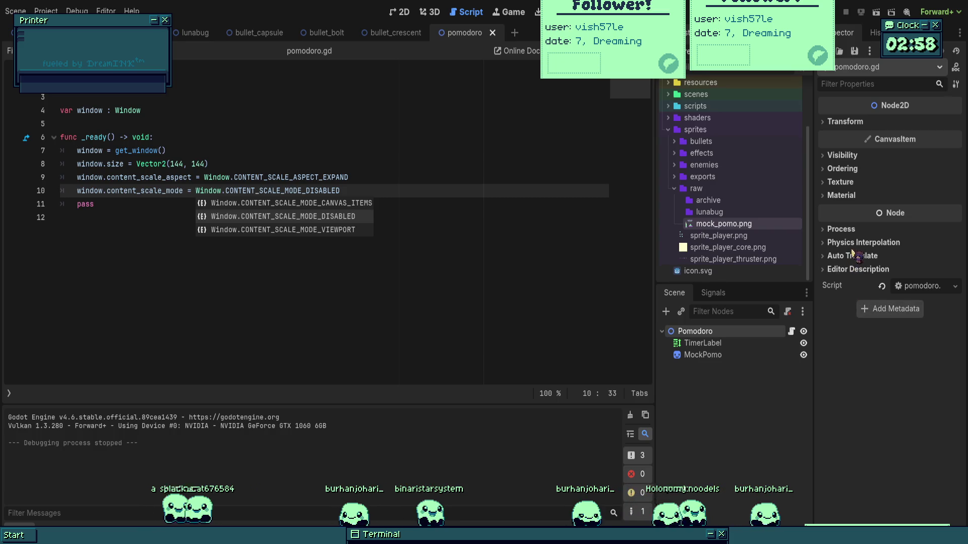
key("ctrl+F1")
- Set the Pomodoro CanvasItem Texture Filter to Nearest, save the scene, and run it
scroll(516, 176, "up", 3)
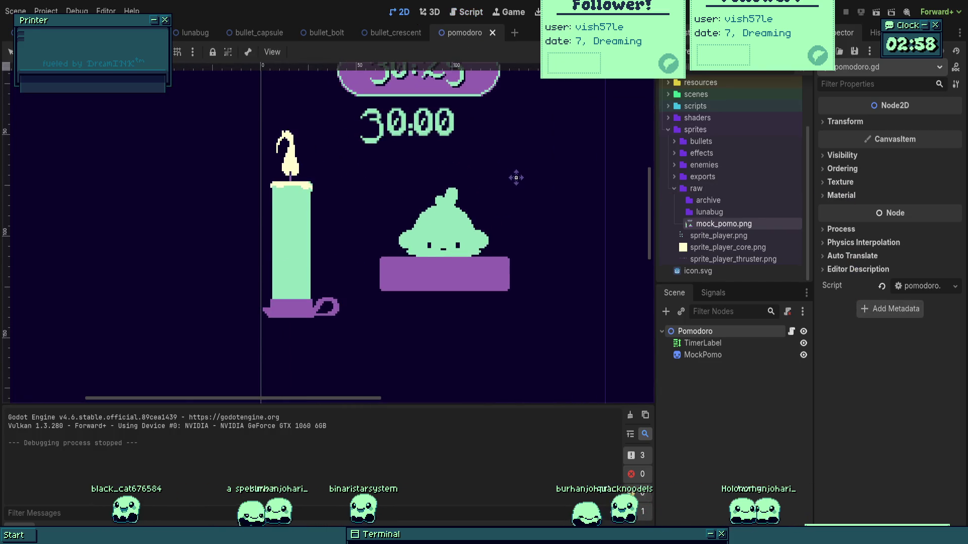
scroll(477, 177, "up", 3)
left_click(842, 156)
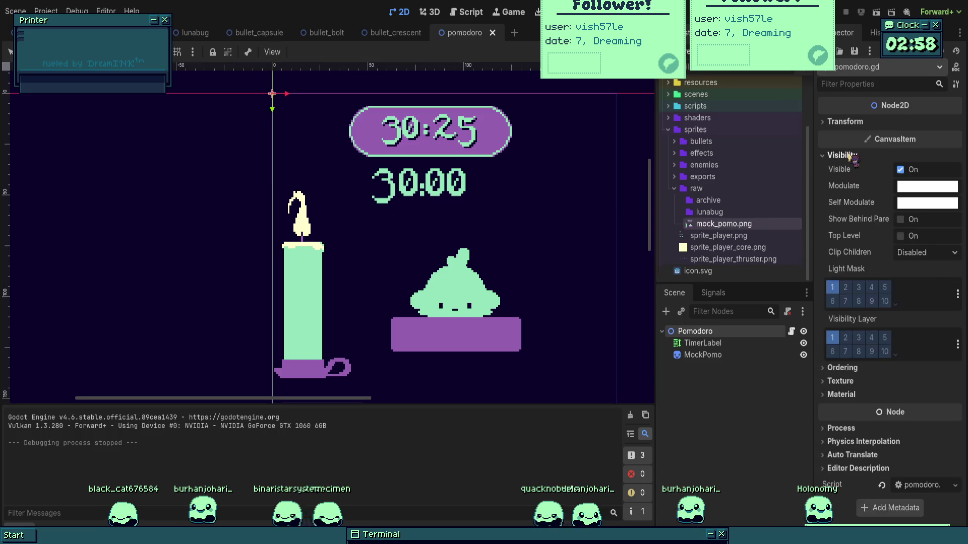
left_click(857, 381)
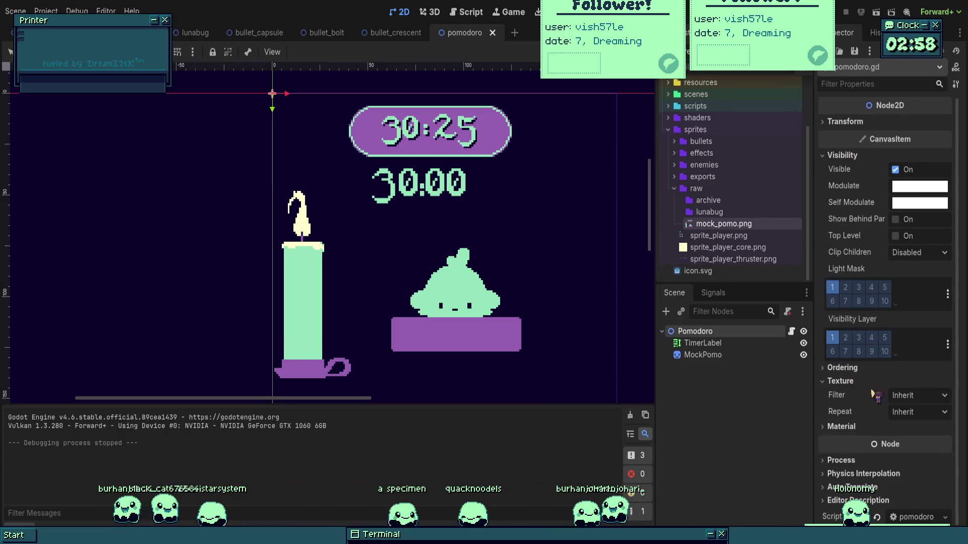
left_click(907, 396)
left_click(903, 419)
key("ctrl+s")
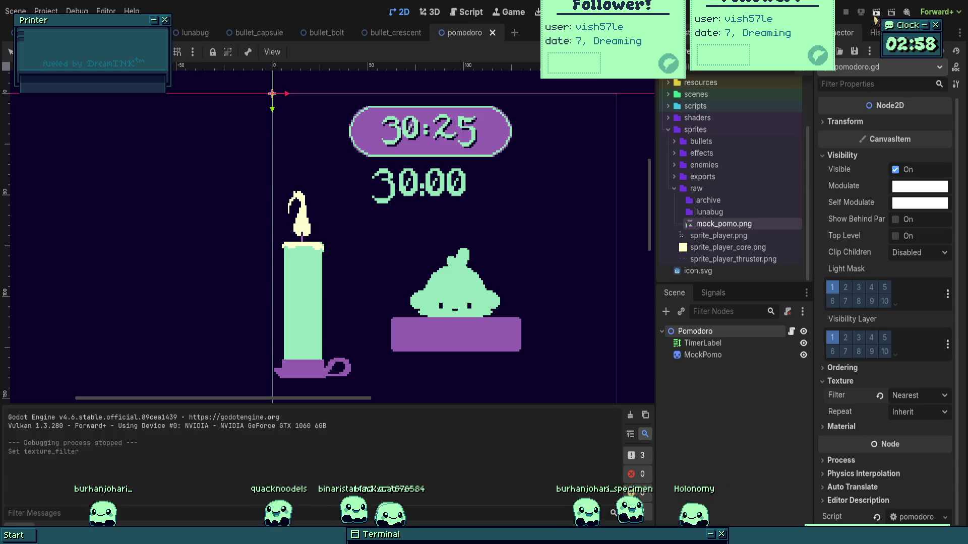
left_click(875, 15)
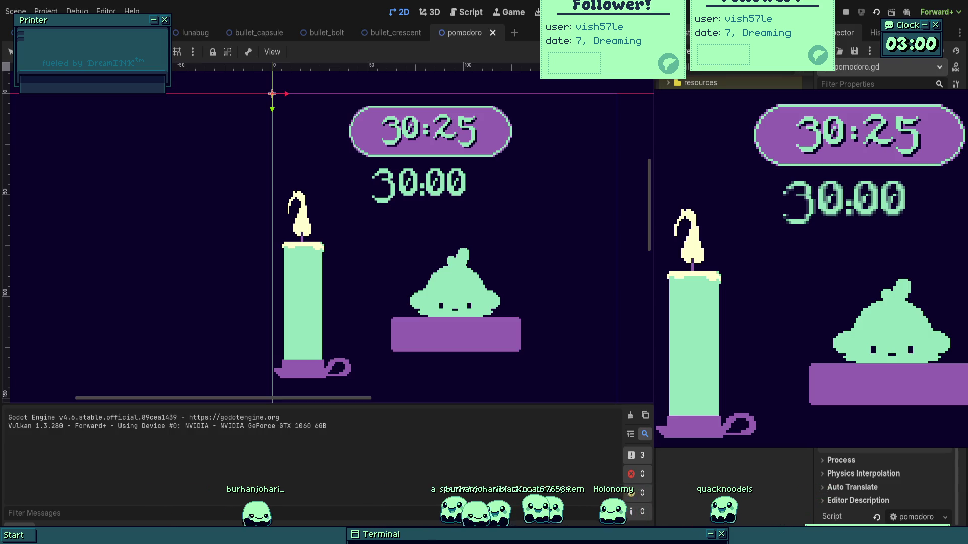
- Zoom the 2D viewport out and stop the running Pomodoro scene with F8
scroll(439, 90, "down", 2)
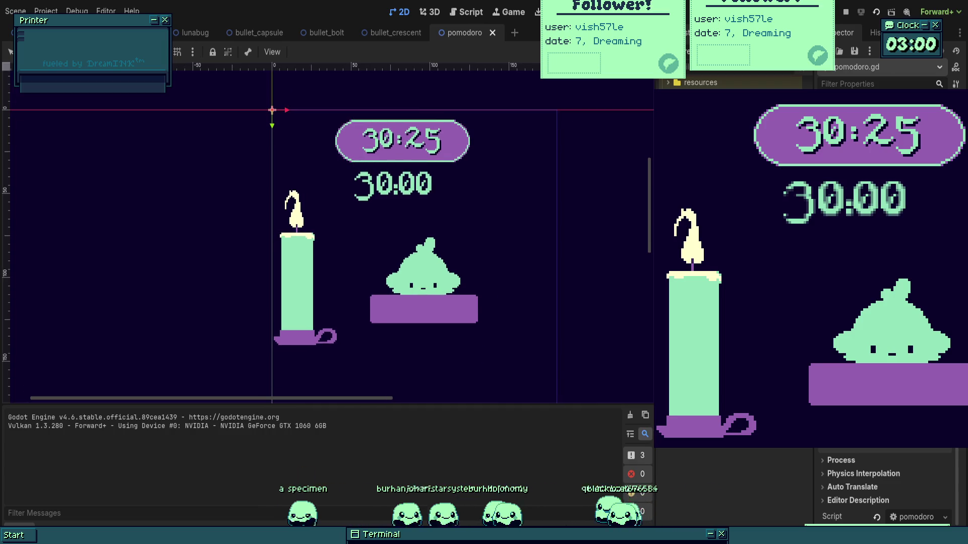
key("F8")
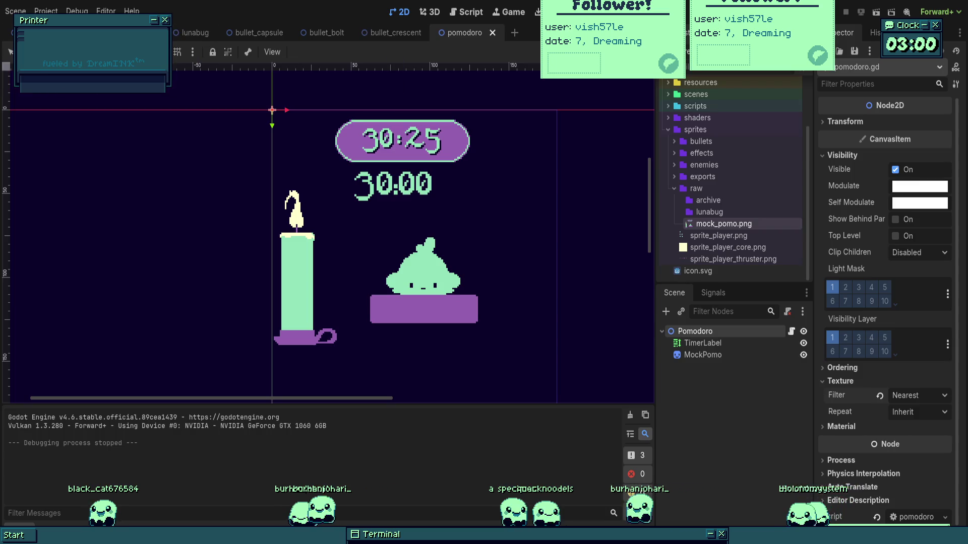
- Add 'window.borderless = true' to _ready in pomodoro.gd
left_click(467, 15)
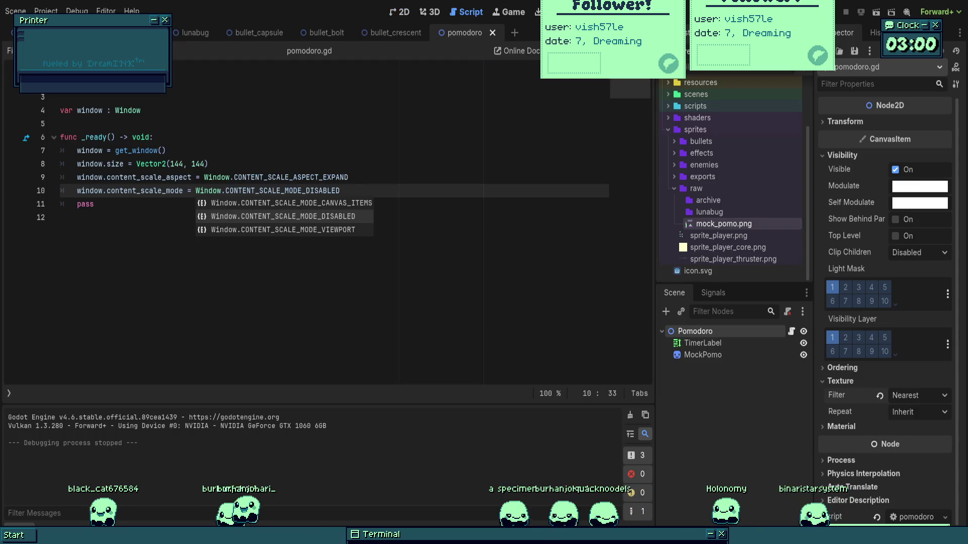
key("Escape")
key("Return")
type("window.borderless = tr")
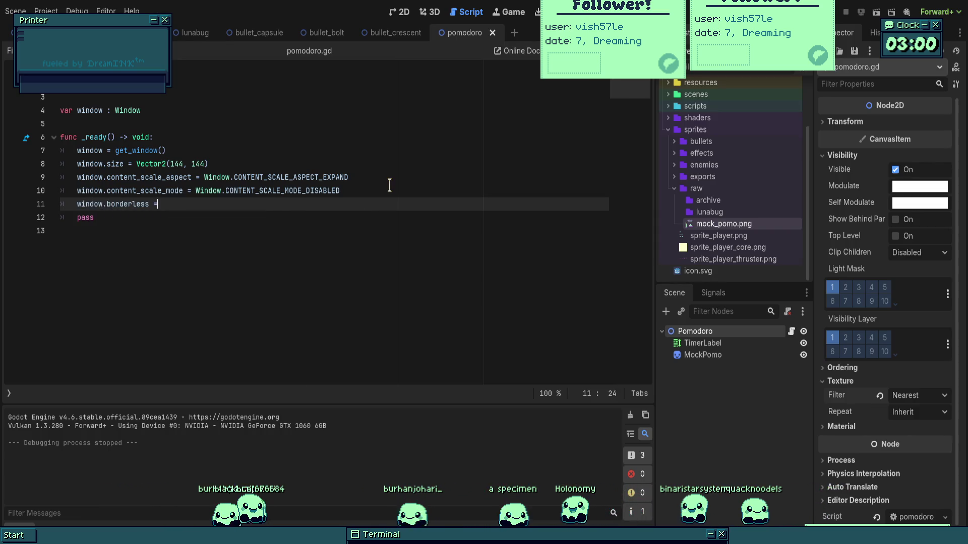
type("ue")
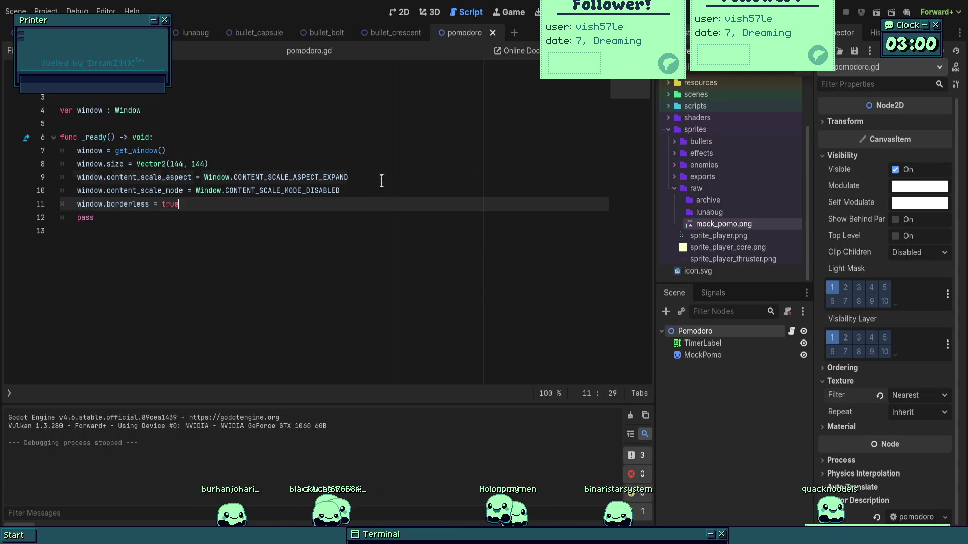
left_click(389, 182)
- Test-run the borderless scene, relaunch it, then close the game window
key("F5")
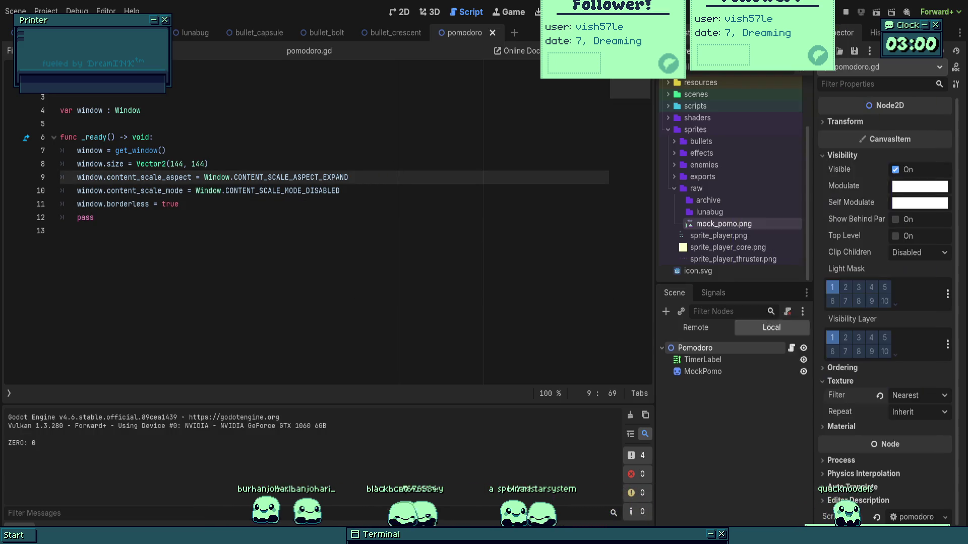
key("F5")
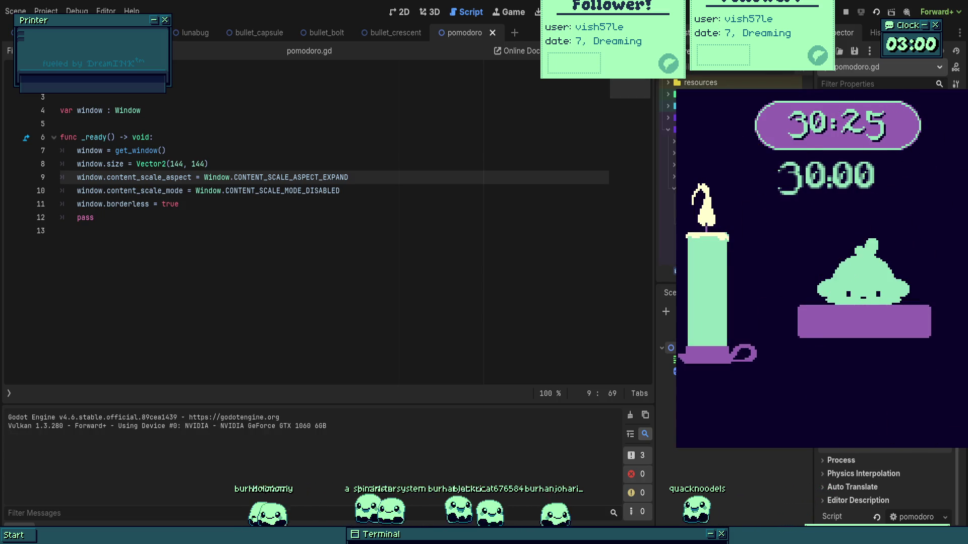
key("F8")
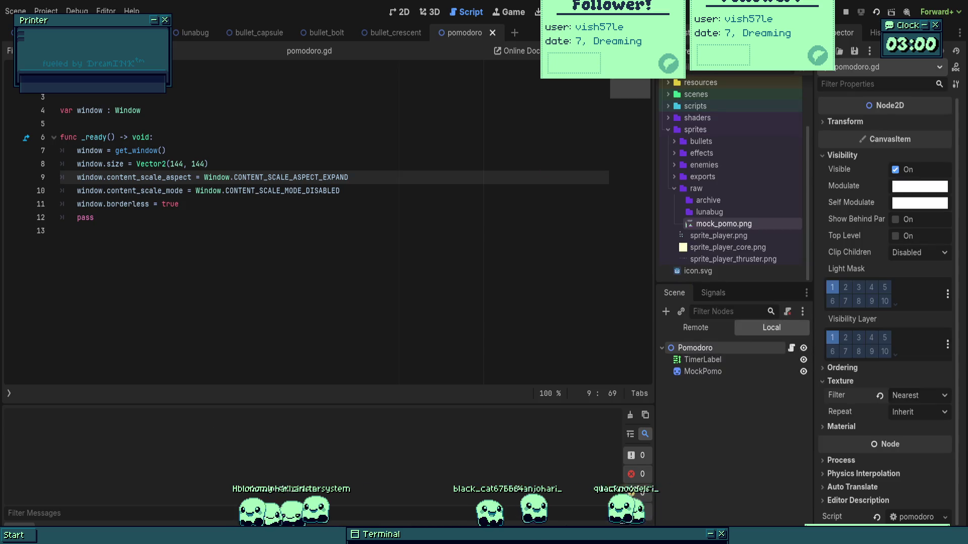
left_click(437, 231)
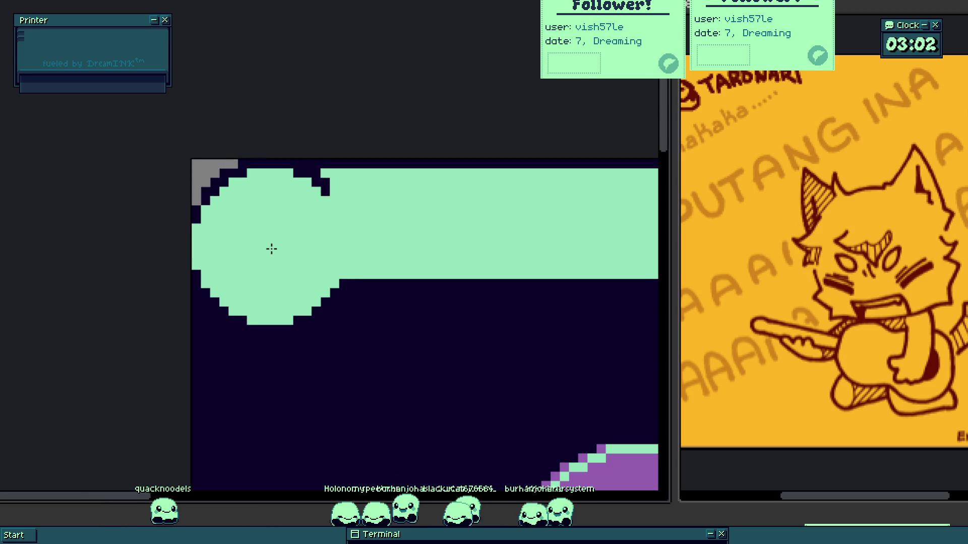
- Paint a mint block with a smoothed stepped edge at the top bar's lower-left corner
scroll(277, 248, "down", 2)
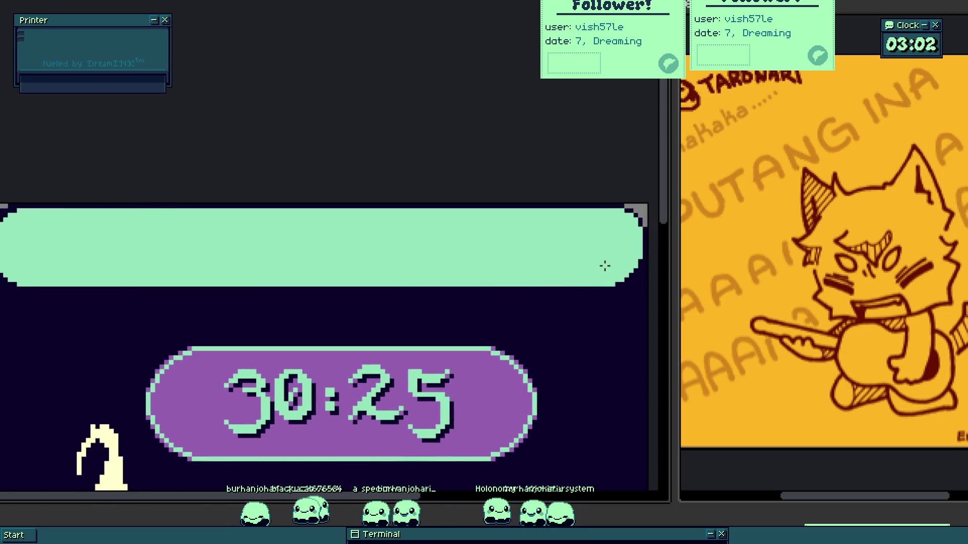
scroll(605, 262, "up", 2)
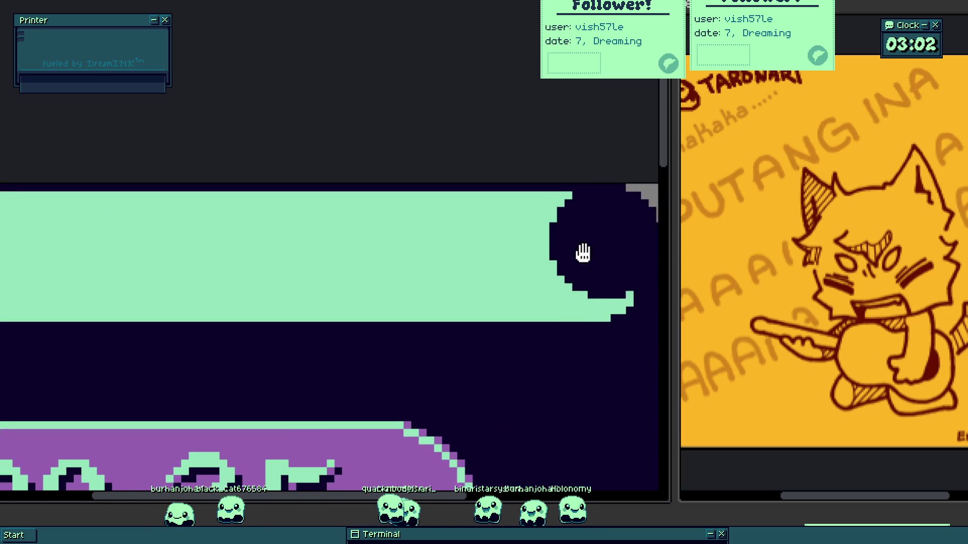
scroll(583, 253, "down", 1)
scroll(503, 260, "down", 4)
scroll(389, 302, "up", 2)
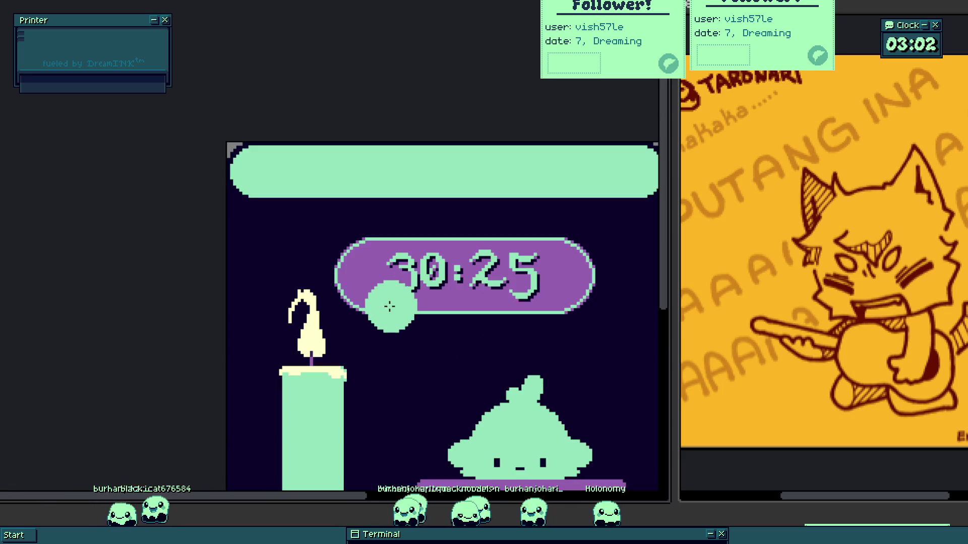
left_click_drag(421, 296, 367, 300)
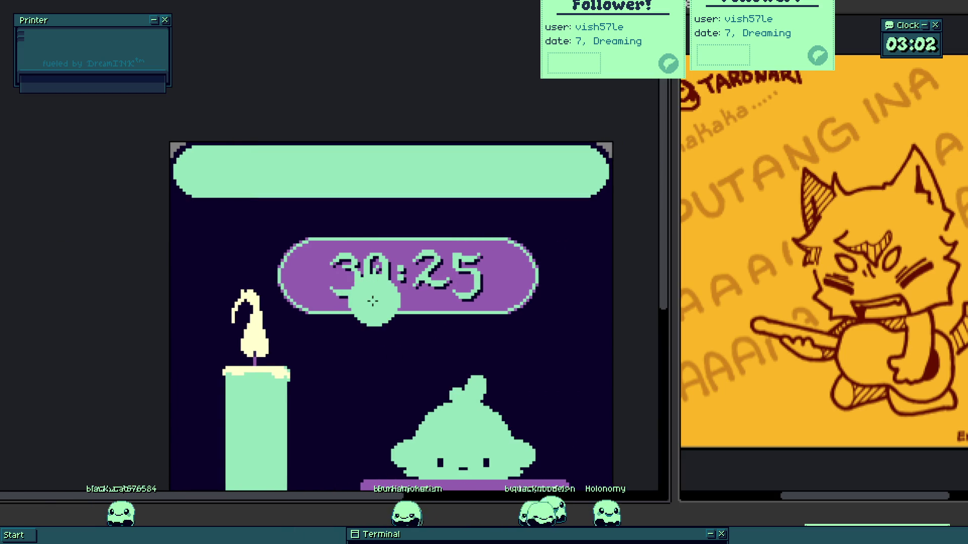
scroll(373, 301, "down", 2)
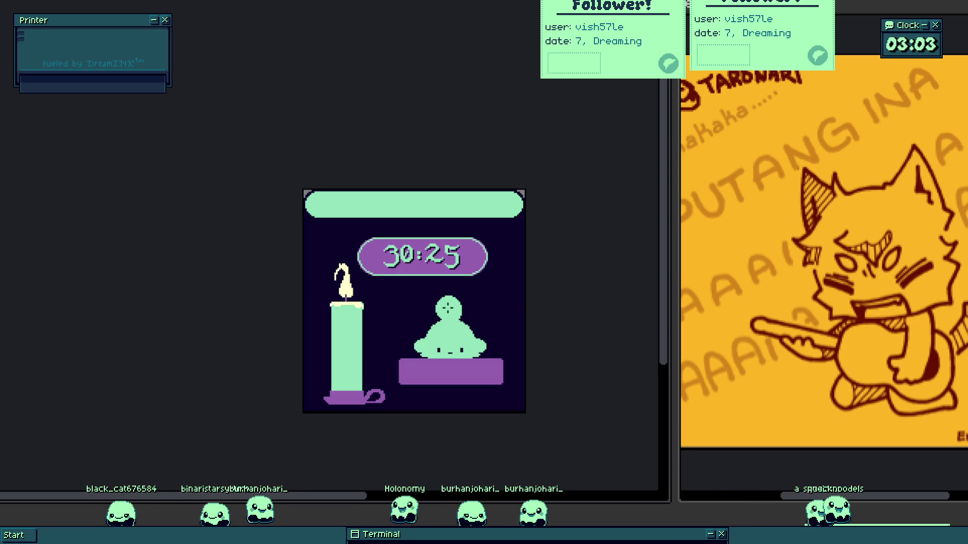
scroll(311, 207, "up", 3)
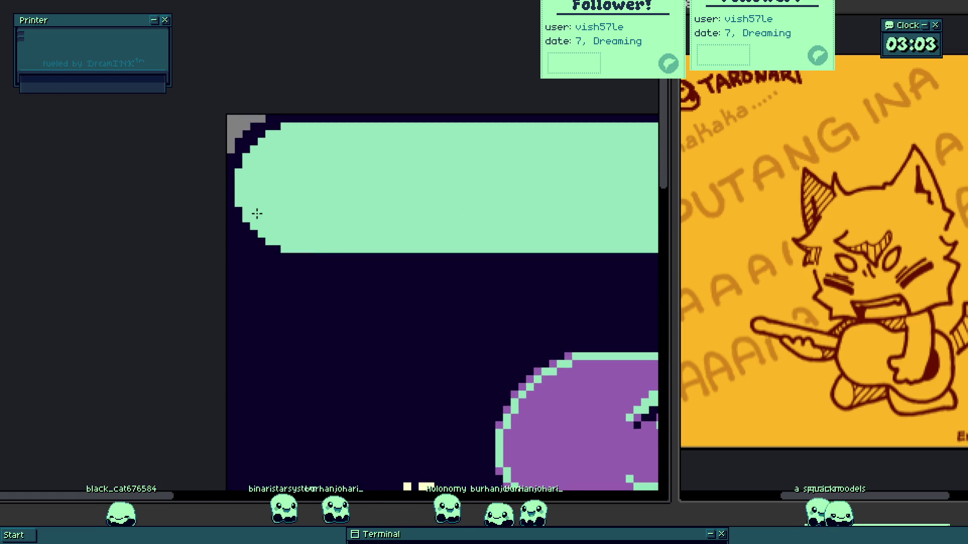
scroll(241, 243, "down", 2)
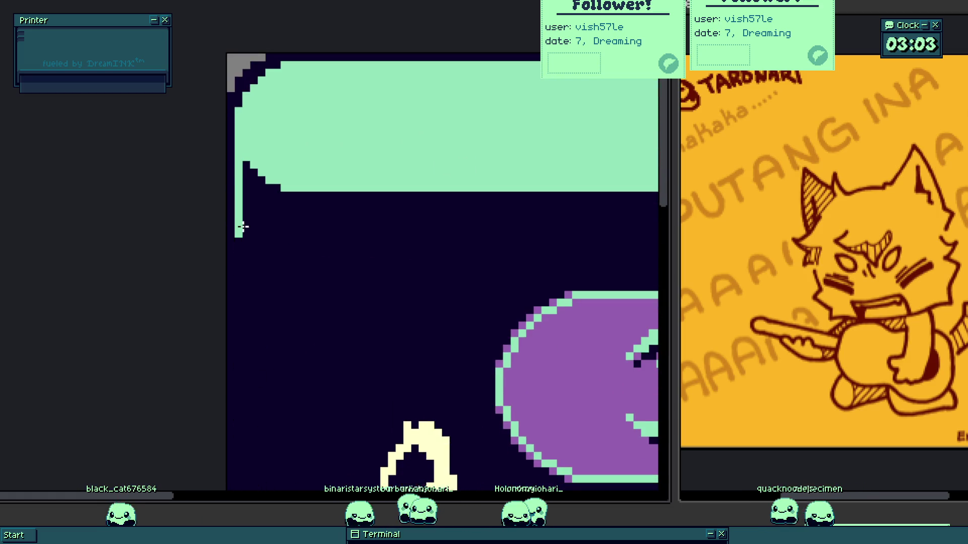
left_click_drag(253, 190, 252, 171)
scroll(251, 171, "up", 2)
mouse_move(291, 211)
left_mouse_down()
mouse_move(242, 192)
mouse_move(225, 227)
mouse_move(243, 226)
mouse_move(226, 263)
mouse_move(230, 318)
left_mouse_up()
scroll(231, 220, "down", 5)
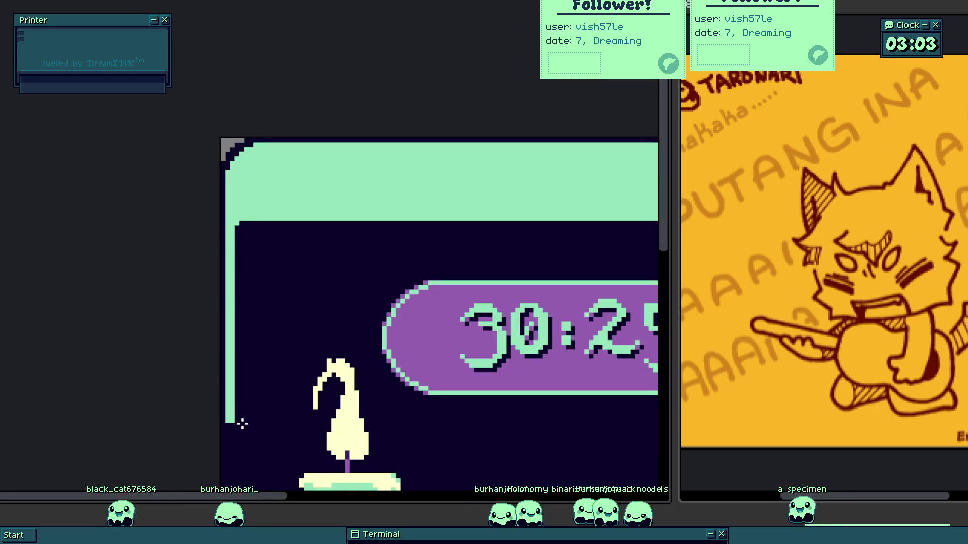
scroll(248, 208, "up", 6)
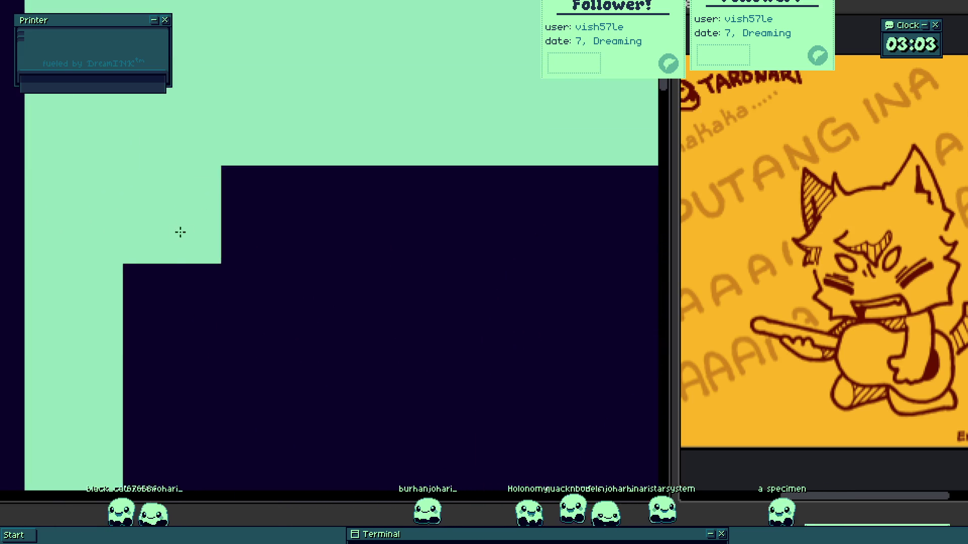
left_click(198, 177)
left_click(245, 190)
left_click(155, 270)
left_click(181, 252)
left_click(151, 318)
left_click(272, 187)
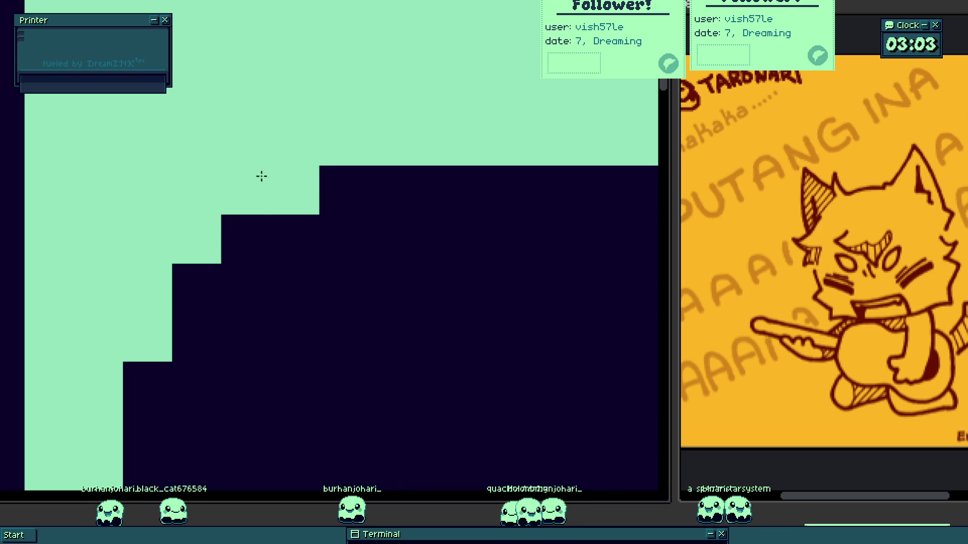
- Extend the mint stripe down the frame's left side
scroll(239, 233, "down", 4)
scroll(238, 233, "down", 1)
left_click_drag(235, 333, 235, 454)
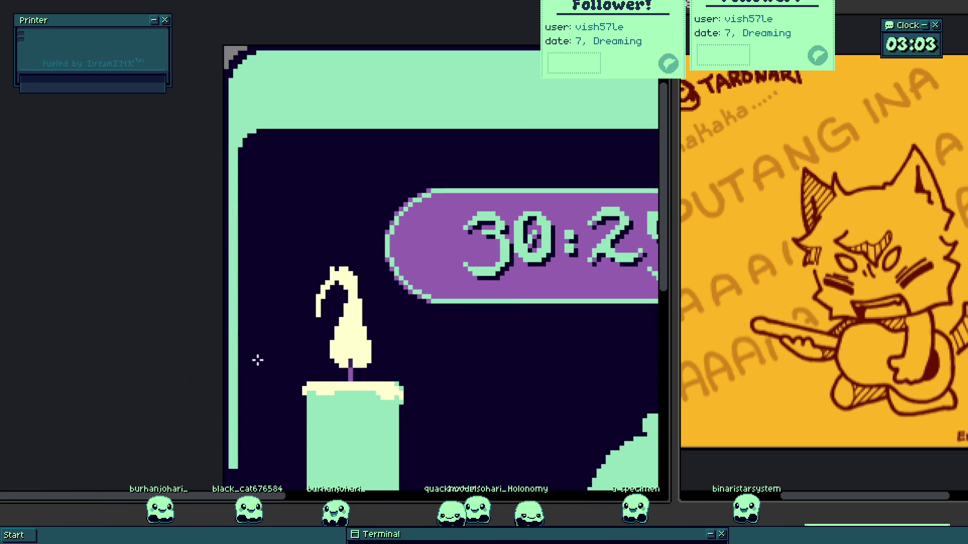
scroll(258, 299, "down", 3)
left_click_drag(258, 298, 253, 363)
scroll(253, 363, "up", 3)
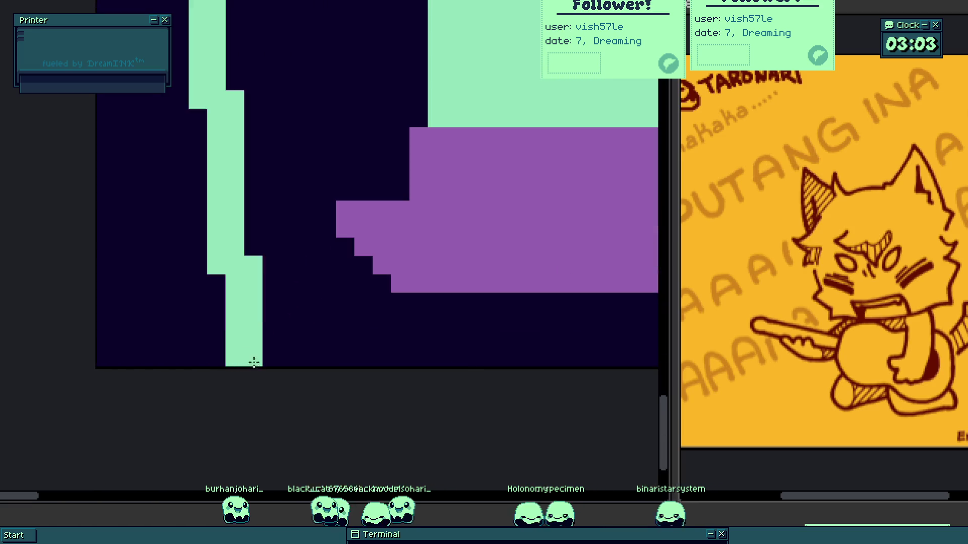
scroll(252, 264, "down", 3)
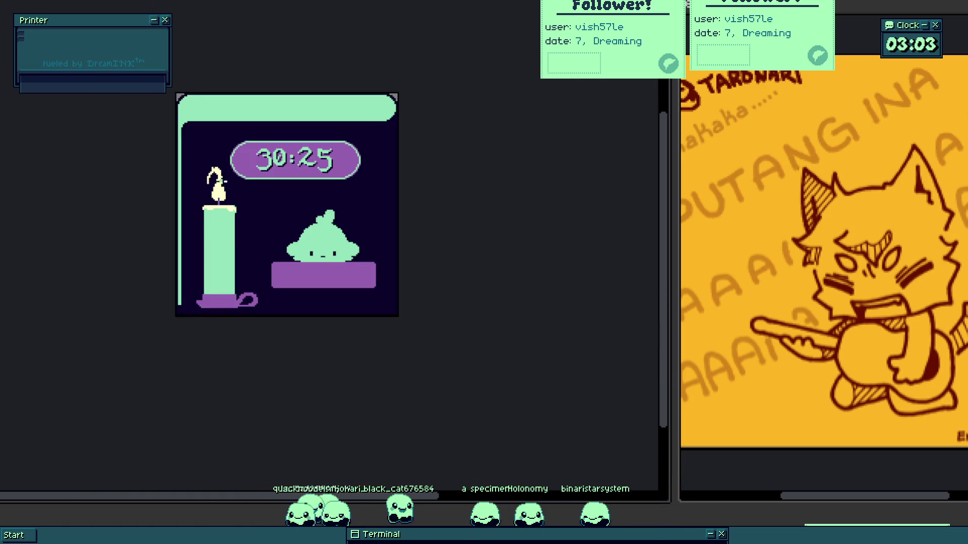
scroll(186, 130, "up", 3)
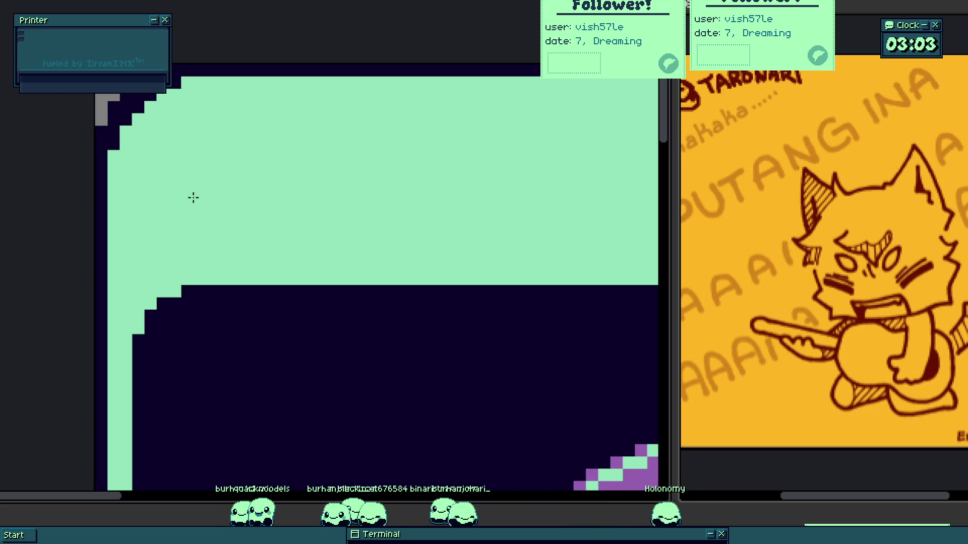
scroll(188, 340, "down", 5)
scroll(119, 266, "up", 5)
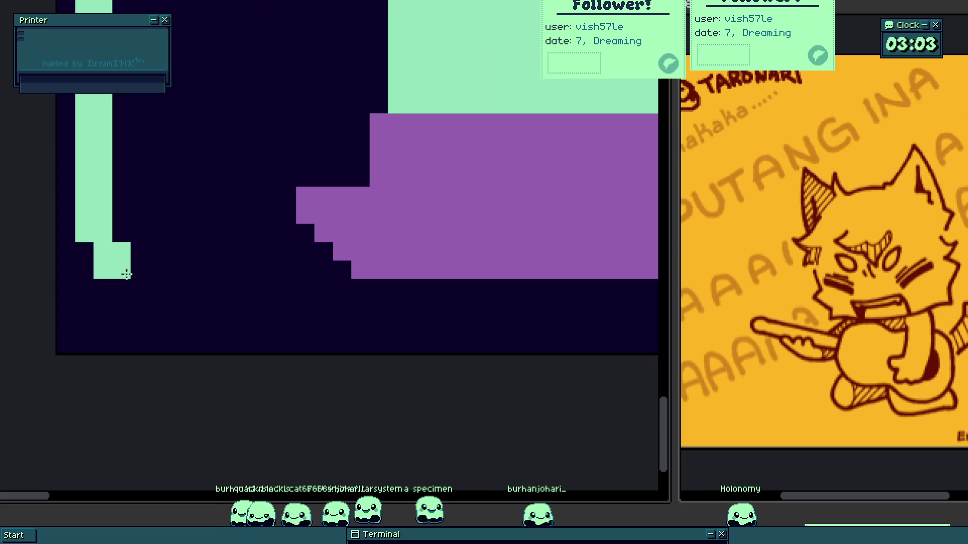
- Curve the left stripe into the bottom and round the top-left inner corner
left_click_drag(141, 284, 185, 317)
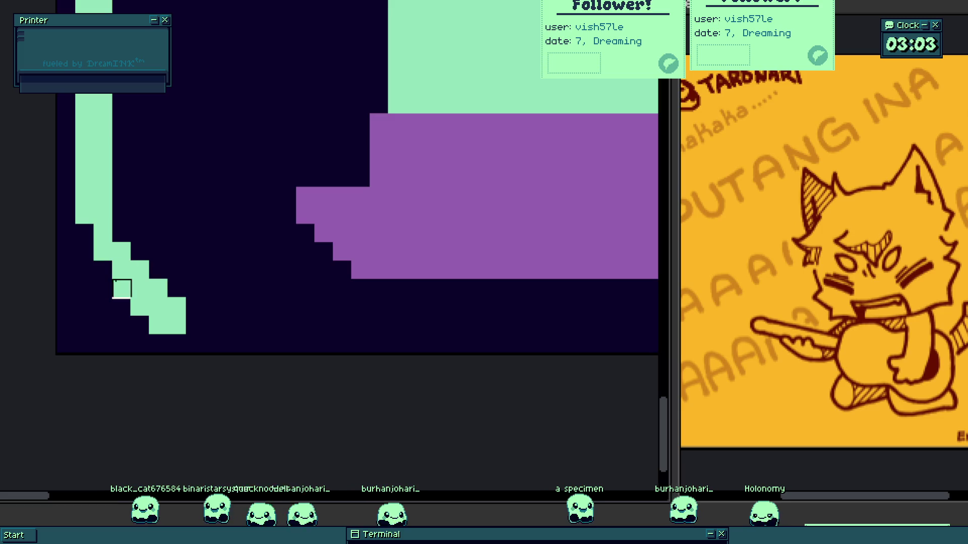
key("ctrl+z")
left_click(206, 303)
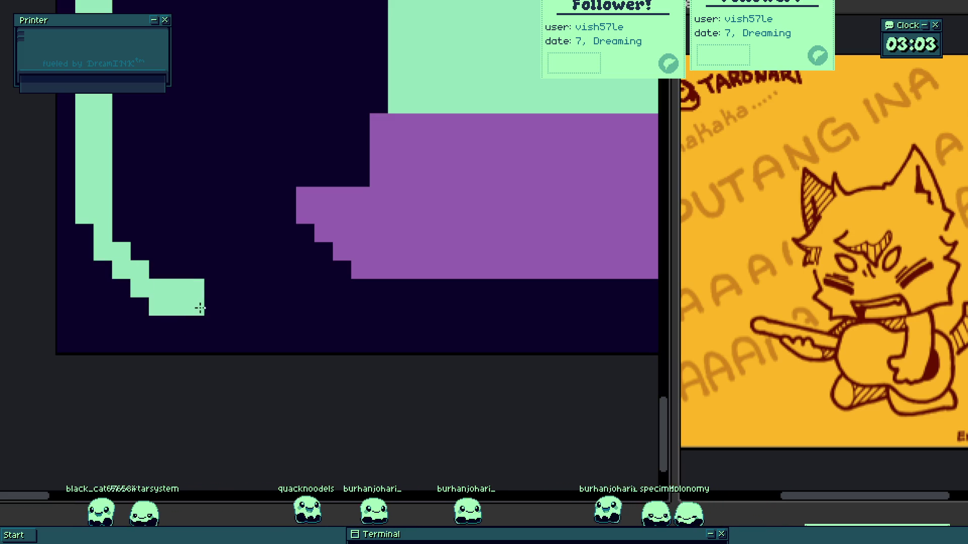
left_click_drag(210, 318, 223, 309)
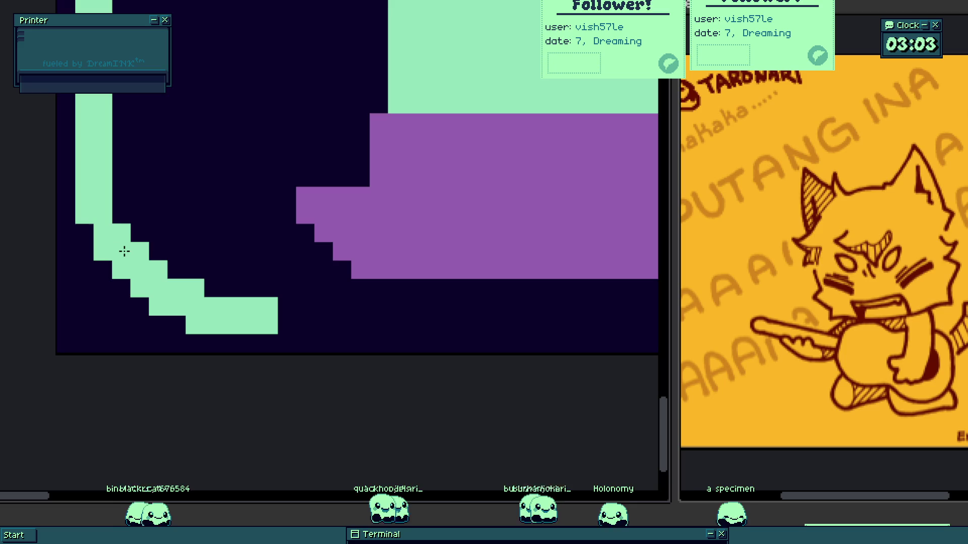
scroll(210, 146, "down", 3)
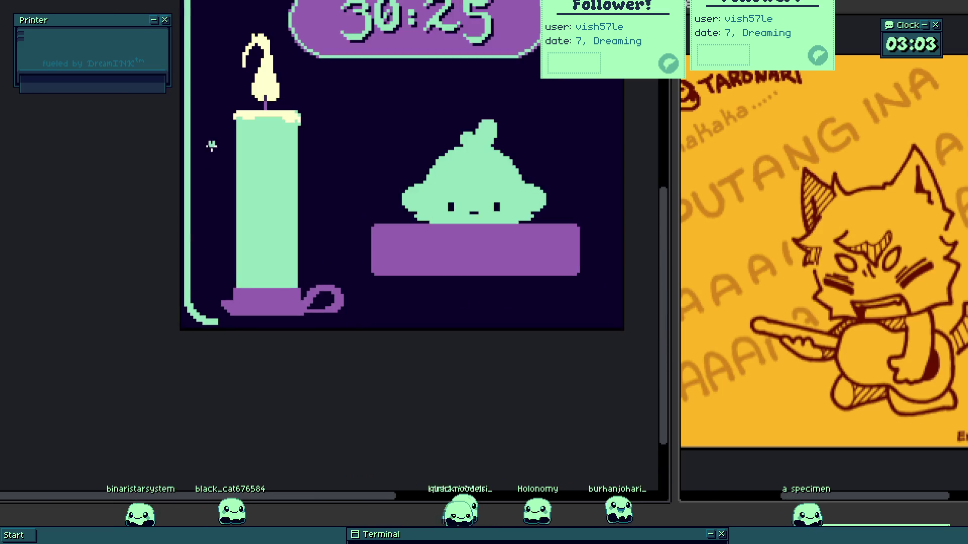
scroll(181, 188, "up", 3)
key("ctrl+z")
left_click(206, 214)
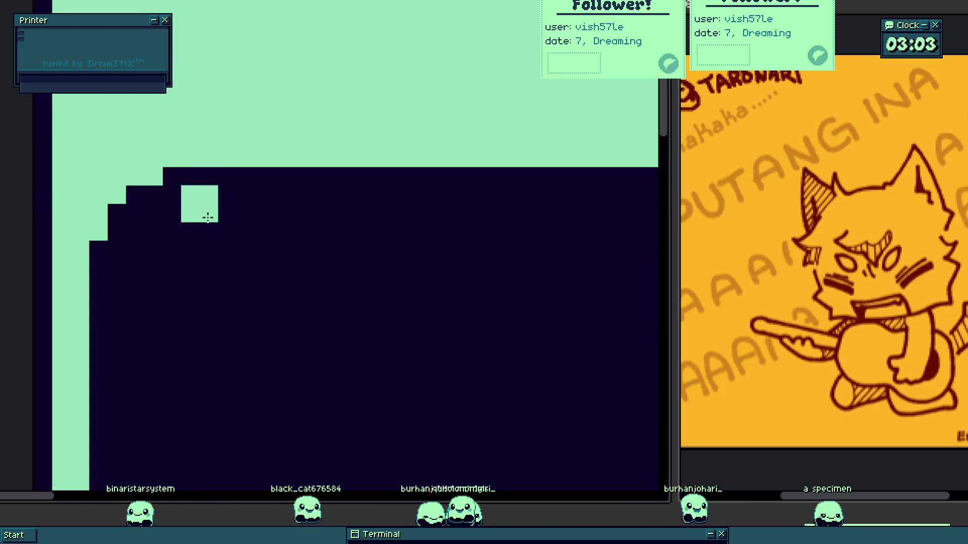
scroll(200, 335, "down", 3)
scroll(312, 345, "up", 3)
scroll(257, 307, "up", 2)
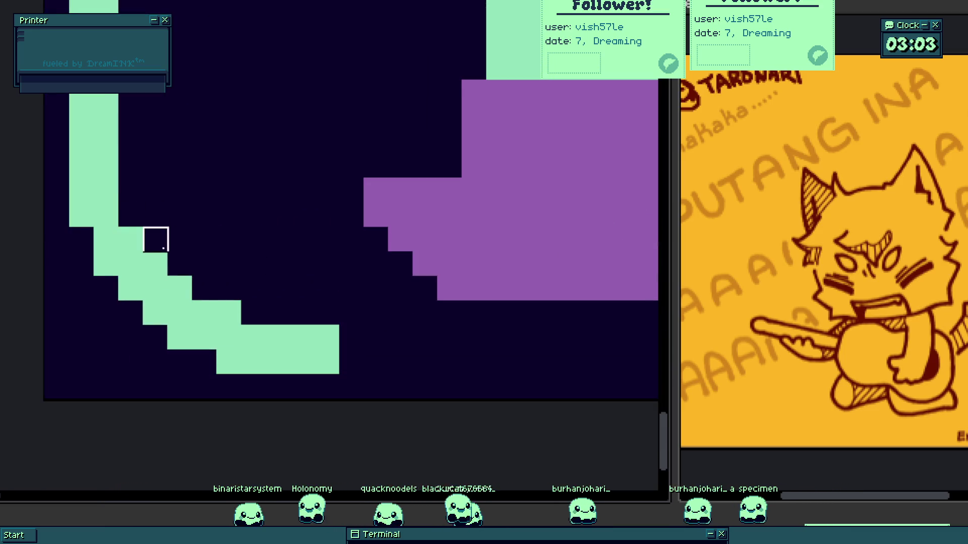
scroll(261, 296, "down", 3)
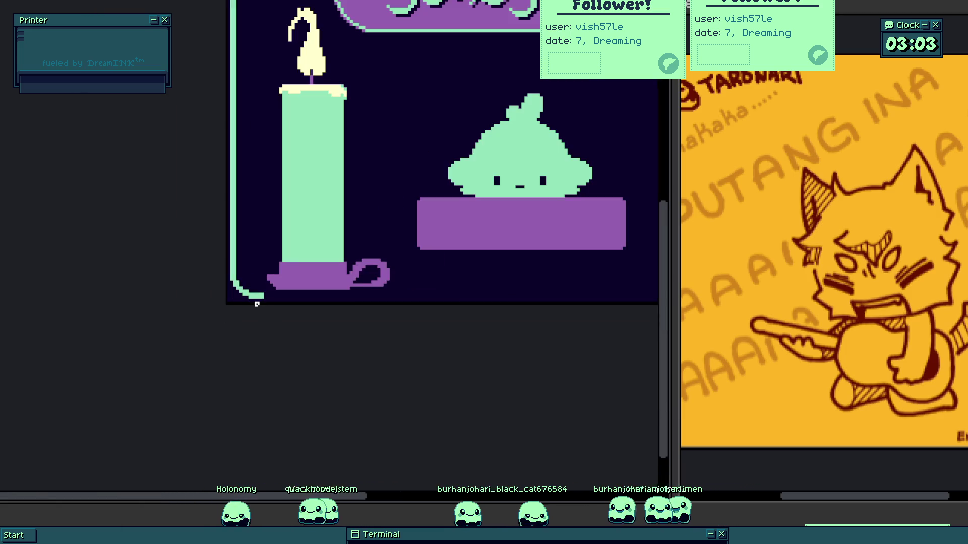
scroll(262, 289, "up", 3)
scroll(280, 328, "down", 3)
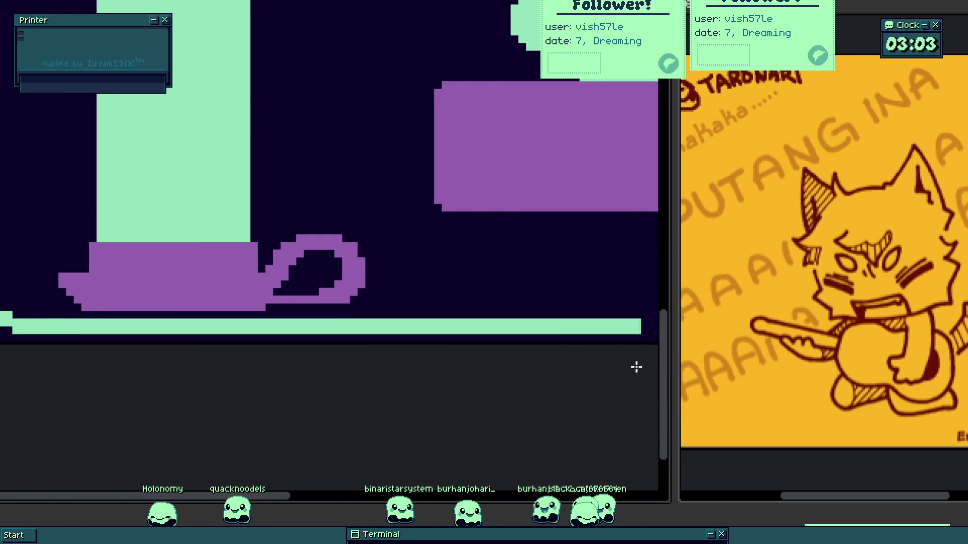
scroll(308, 372, "down", 2)
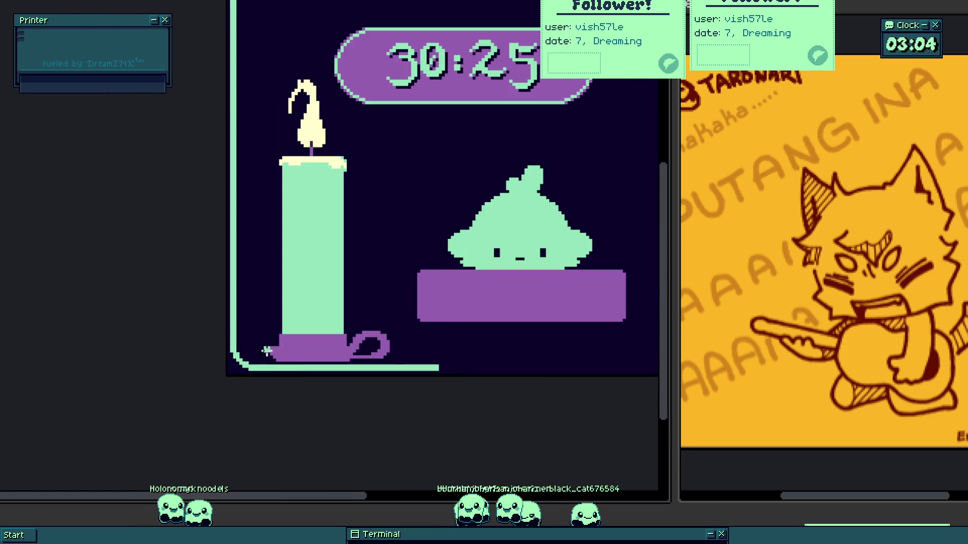
scroll(271, 350, "up", 3)
scroll(166, 421, "down", 2)
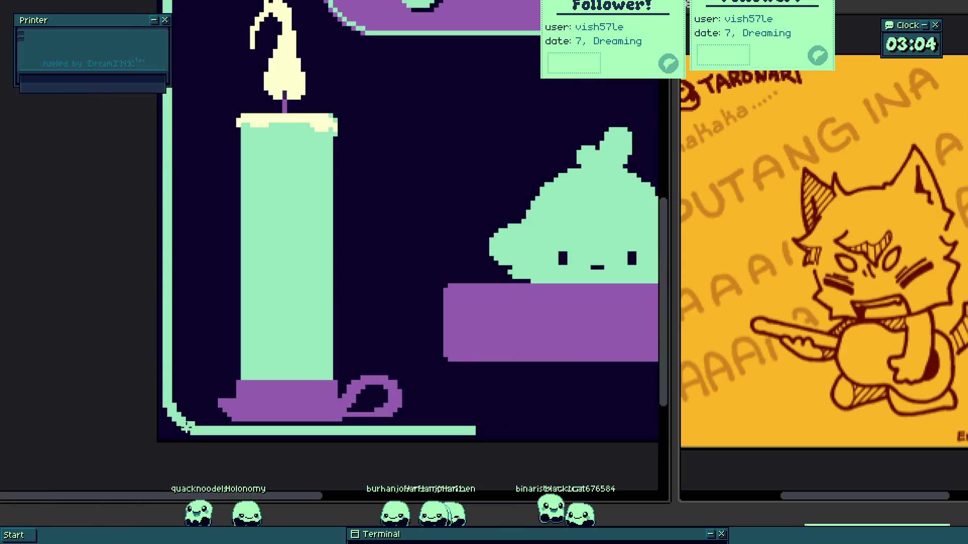
scroll(186, 425, "down", 2)
scroll(114, 317, "up", 5)
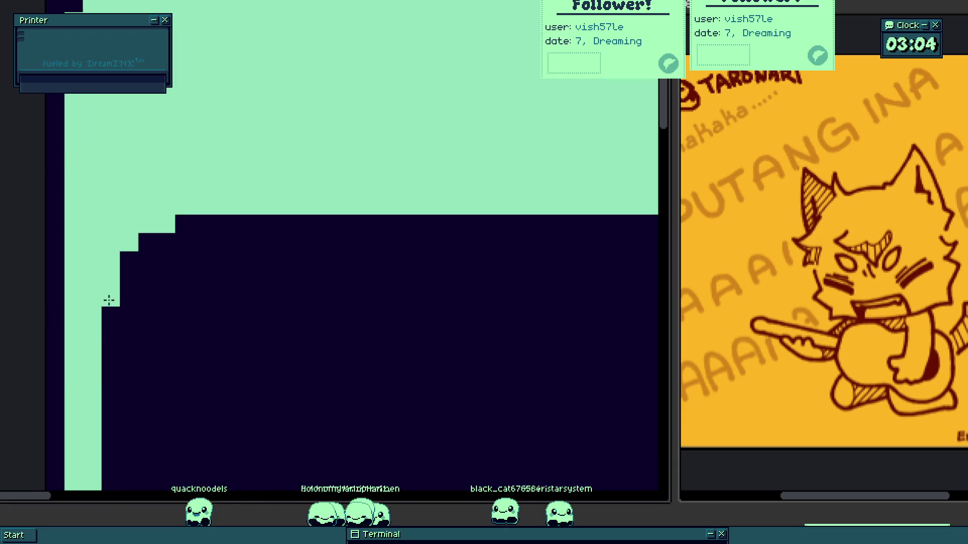
left_click(197, 219)
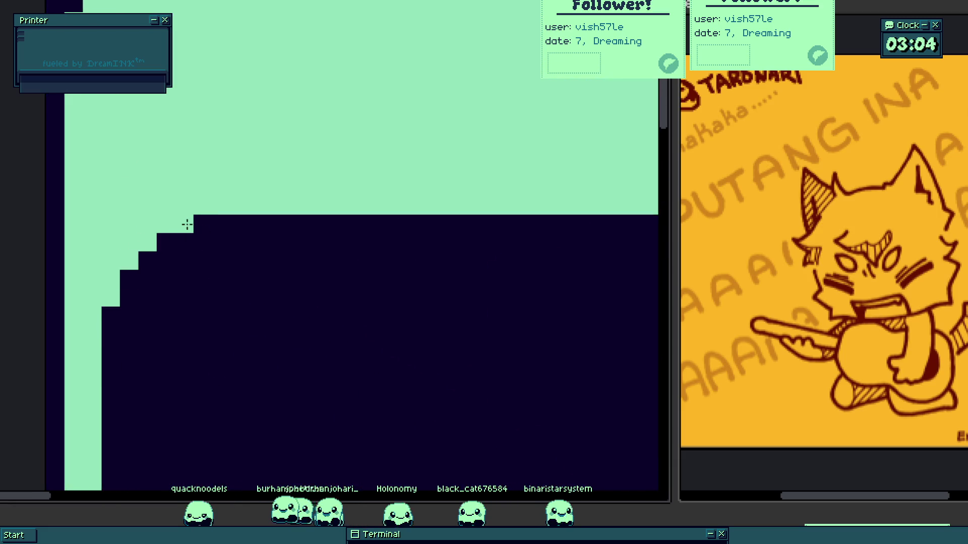
- Draw the mint border along the bottom edge and rectangle-select the bottom-left corner
scroll(201, 232, "down", 5)
scroll(210, 283, "up", 1)
scroll(222, 293, "up", 1)
scroll(251, 251, "down", 2)
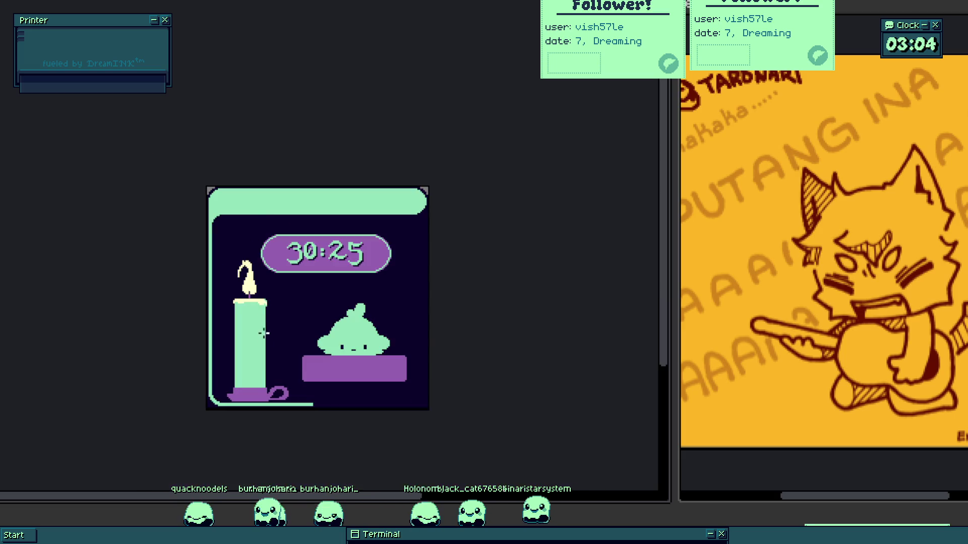
scroll(272, 353, "up", 6)
mouse_move(114, 428)
left_mouse_down()
mouse_move(410, 448)
mouse_move(466, 433)
left_mouse_up()
scroll(454, 429, "down", 3)
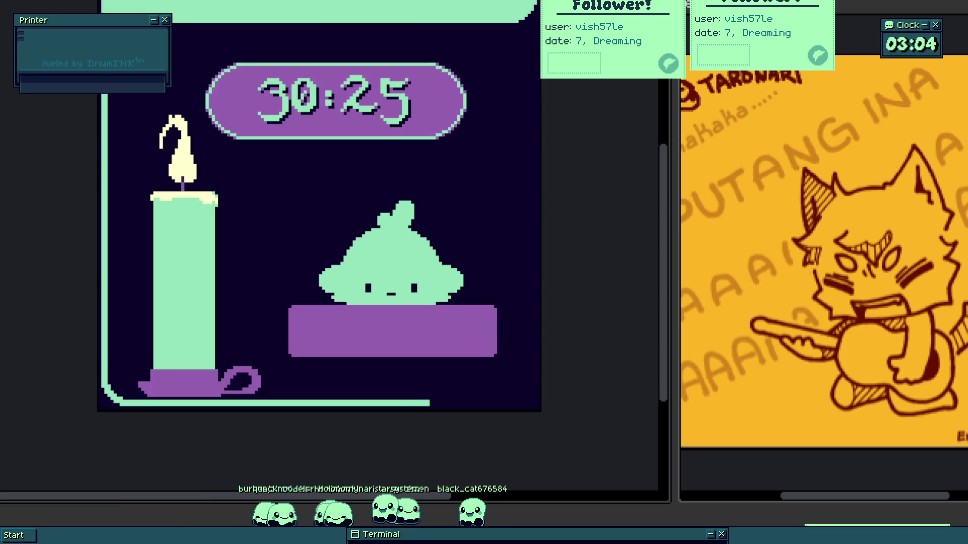
scroll(292, 277, "up", 3)
mouse_move(309, 108)
left_mouse_down()
mouse_move(155, 443)
mouse_move(134, 348)
left_mouse_up()
scroll(134, 348, "down", 5)
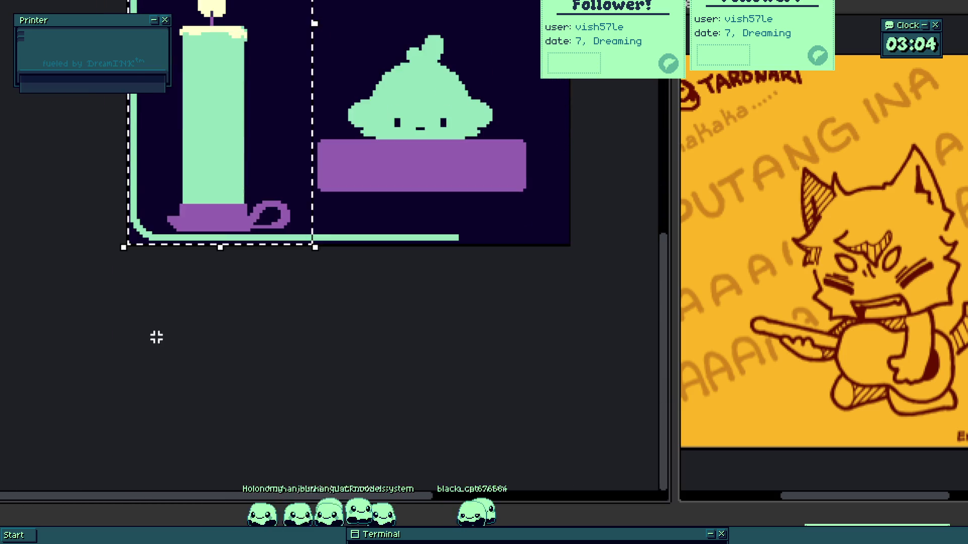
- Copy the rounded bottom-left corner, flip it horizontally, and place it at the bottom-right
key("ctrl+z")
key("shift+h")
mouse_move(190, 253)
left_mouse_down()
mouse_move(518, 264)
mouse_move(449, 247)
left_mouse_up()
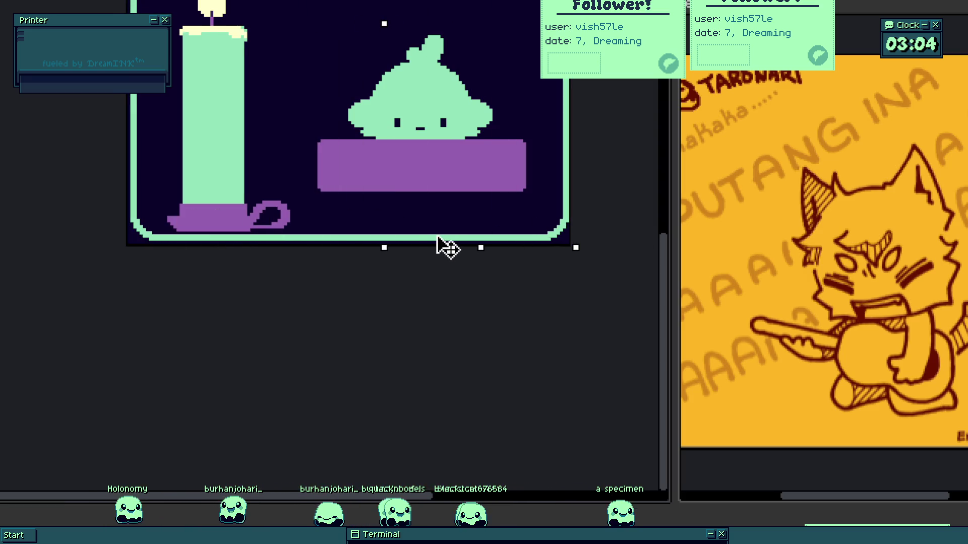
scroll(504, 320, "up", 4)
scroll(501, 320, "down", 5)
left_click(431, 365)
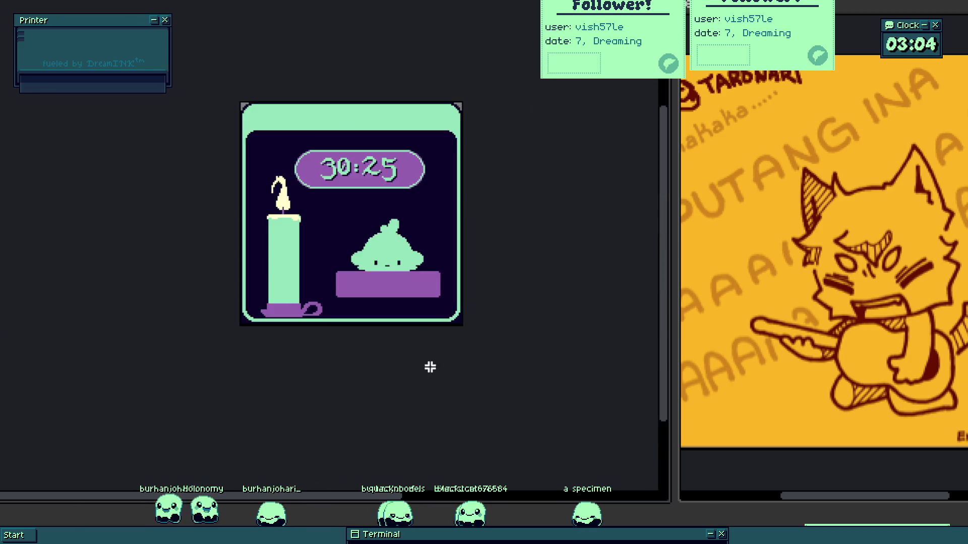
scroll(424, 275, "up", 3)
scroll(424, 287, "up", 5)
key("ctrl+z")
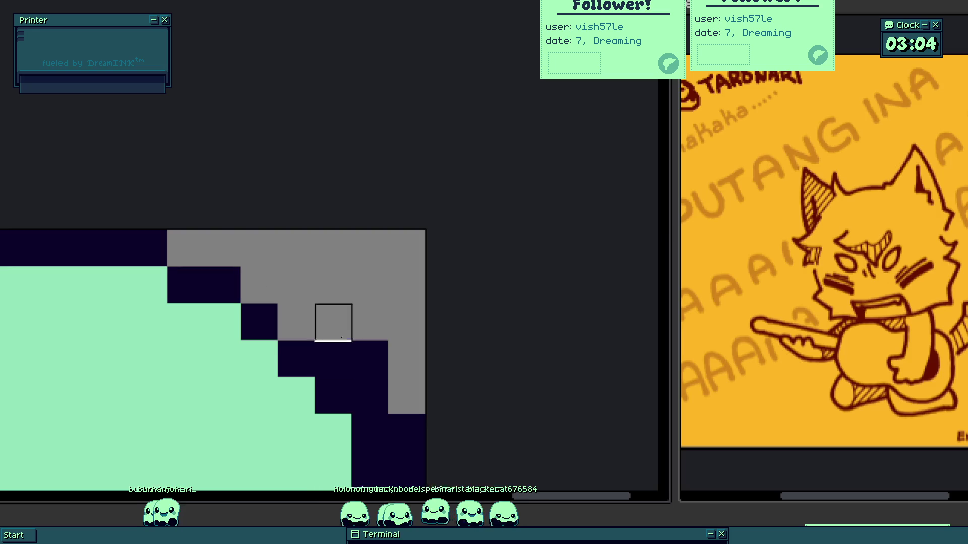
- Paint the pixels outside the top-left corner grey
scroll(370, 359, "down", 2)
scroll(373, 266, "down", 3)
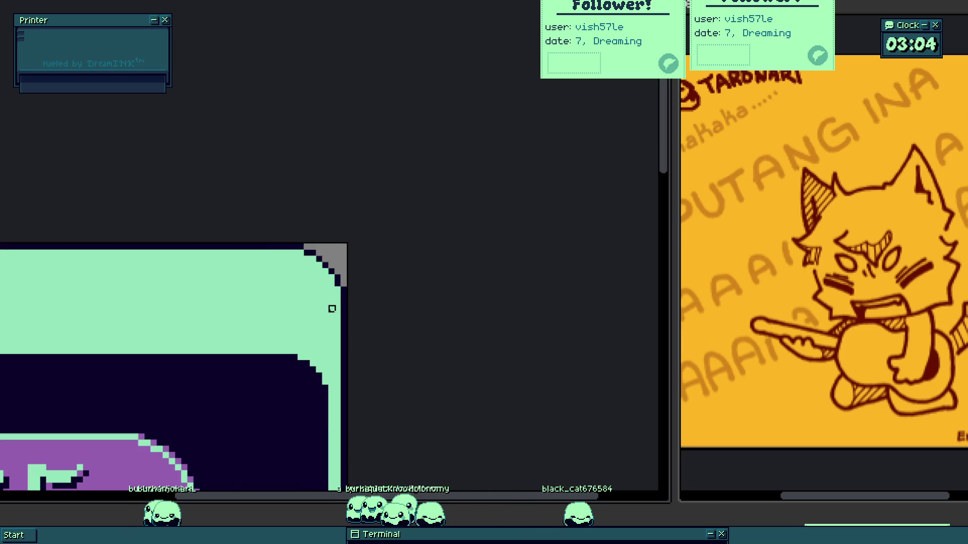
scroll(267, 304, "down", 2)
scroll(246, 260, "up", 4)
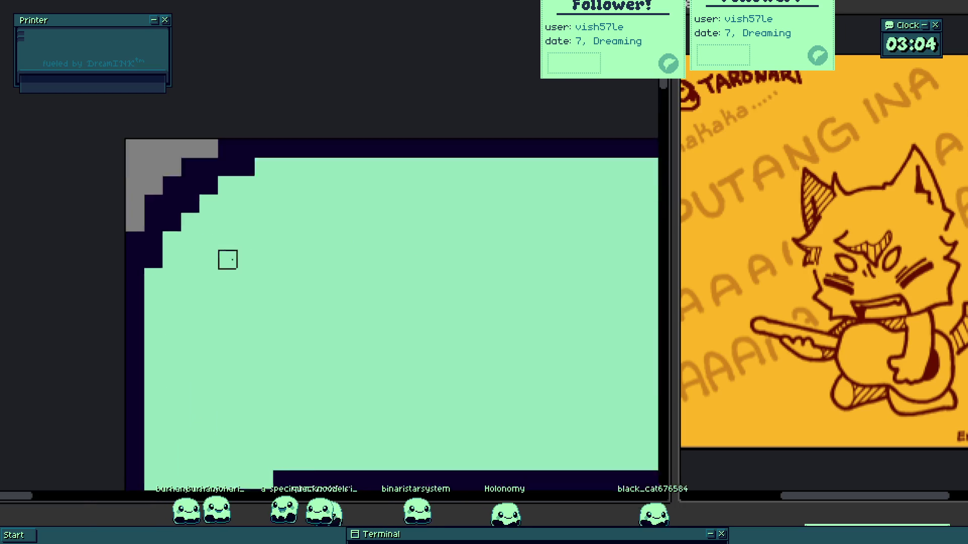
mouse_move(103, 260)
left_mouse_down()
mouse_move(177, 137)
mouse_move(249, 111)
left_mouse_up()
scroll(201, 202, "down", 4)
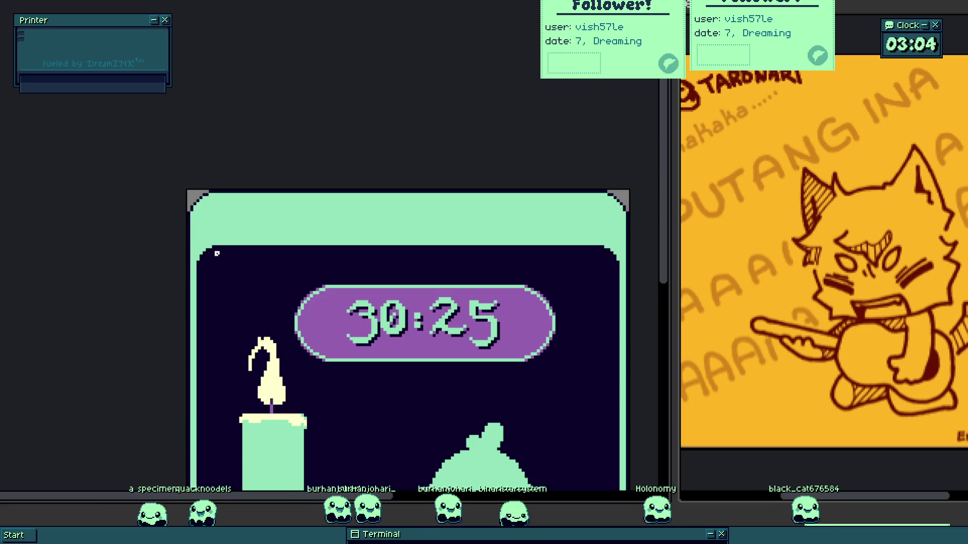
scroll(216, 254, "up", 4)
left_click(187, 195)
- Paint the stepped pixels outside the bottom-left and bottom-right corners grey
scroll(188, 196, "down", 5)
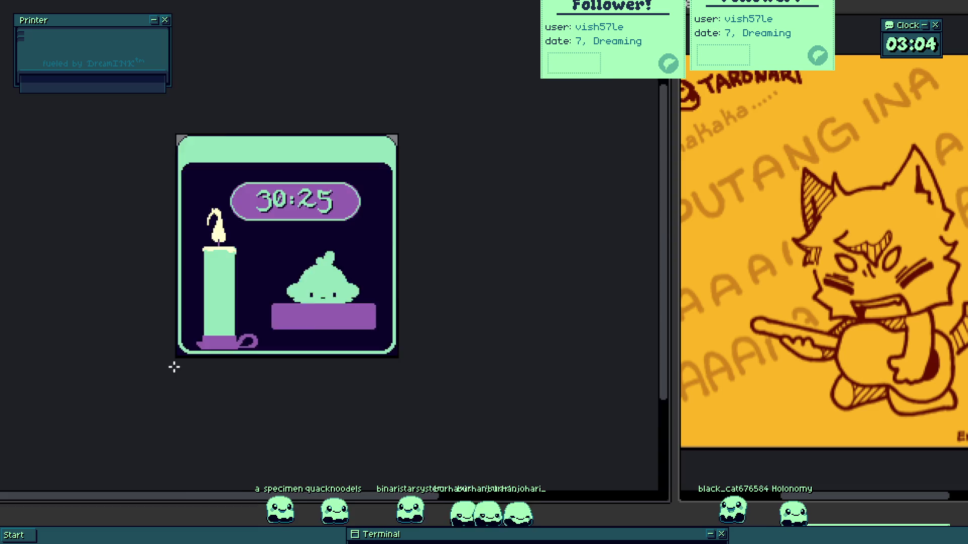
scroll(175, 364, "up", 5)
left_click_drag(156, 237, 157, 367)
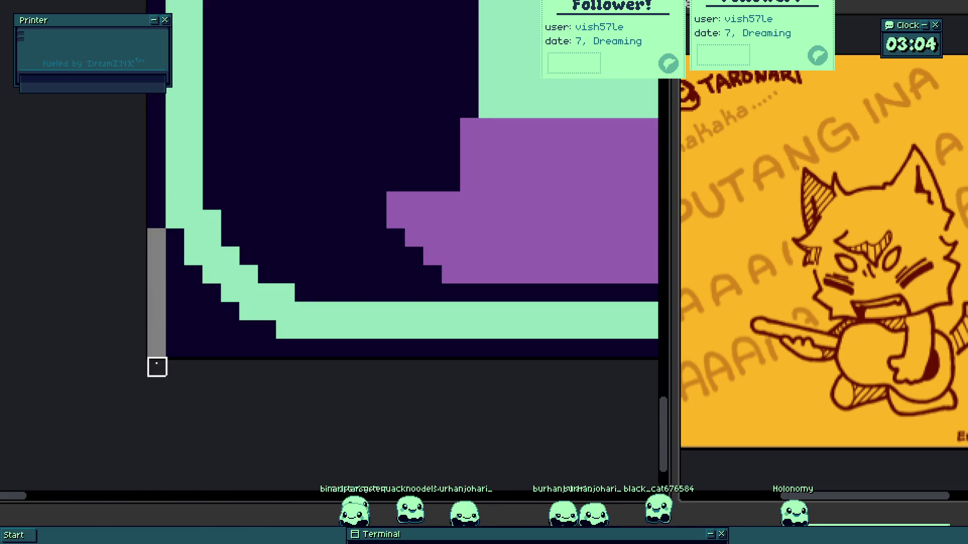
left_click_drag(176, 285, 197, 325)
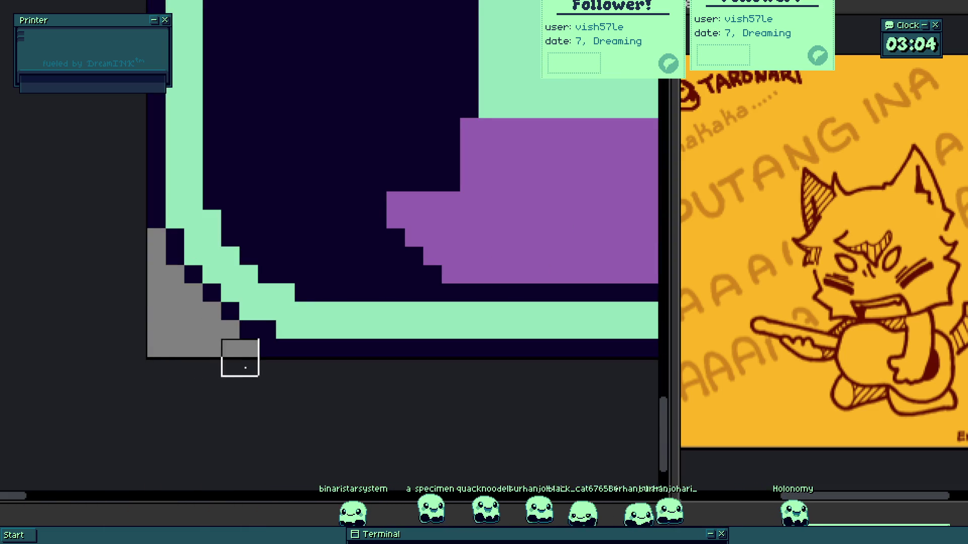
scroll(240, 358, "right", 5)
mouse_move(339, 341)
left_mouse_down()
mouse_move(438, 293)
mouse_move(439, 268)
mouse_move(466, 249)
left_mouse_up()
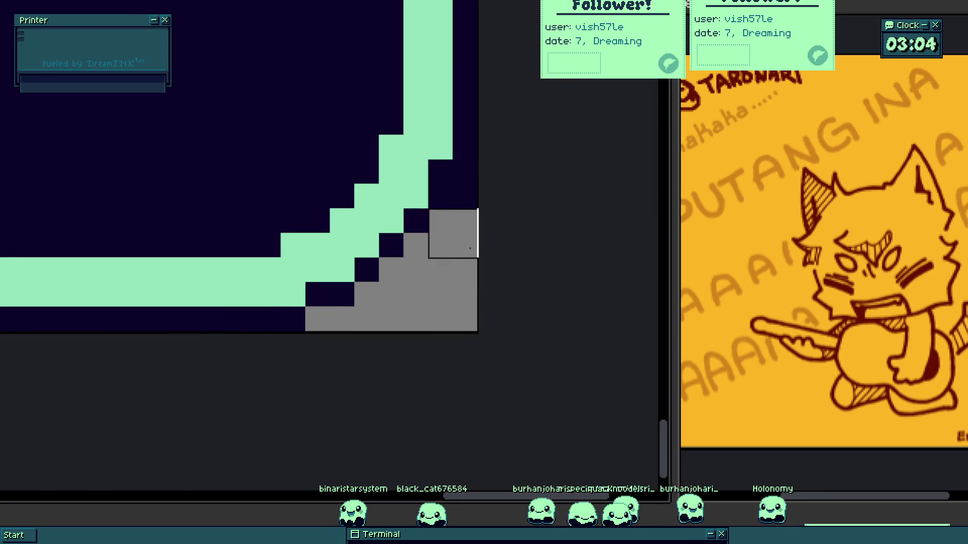
scroll(385, 325, "down", 4)
scroll(334, 322, "up", 4)
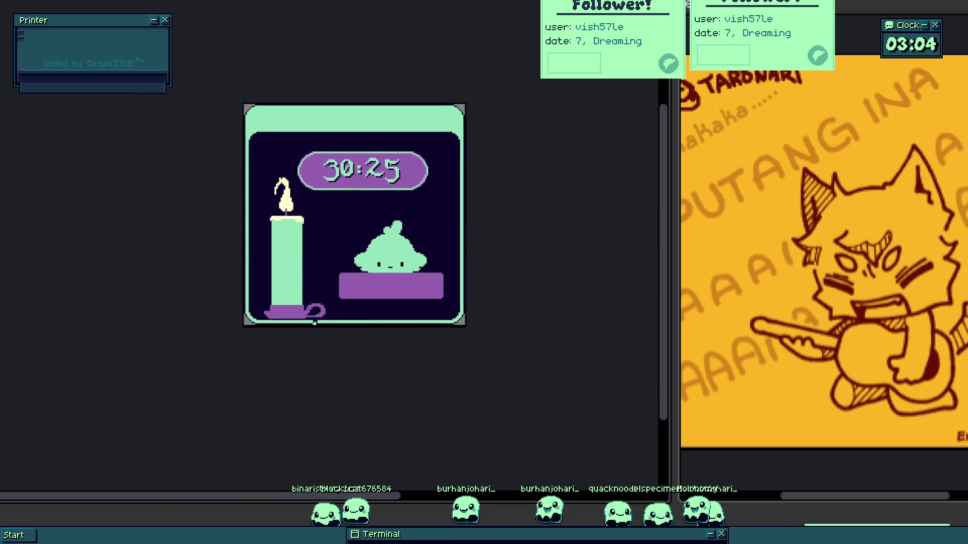
- Place purple pixels down the inner corner diagonal, with a mint pixel at the step's corner
left_click(332, 262)
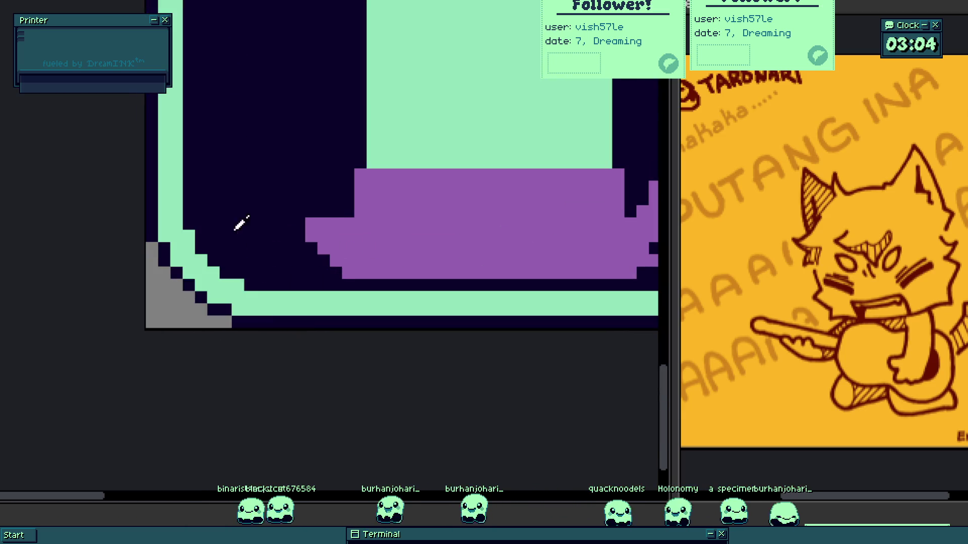
scroll(242, 242, "up", 3)
left_click(218, 259)
left_click(239, 331)
left_click(281, 373)
left_click(316, 395)
scroll(273, 402, "down", 3)
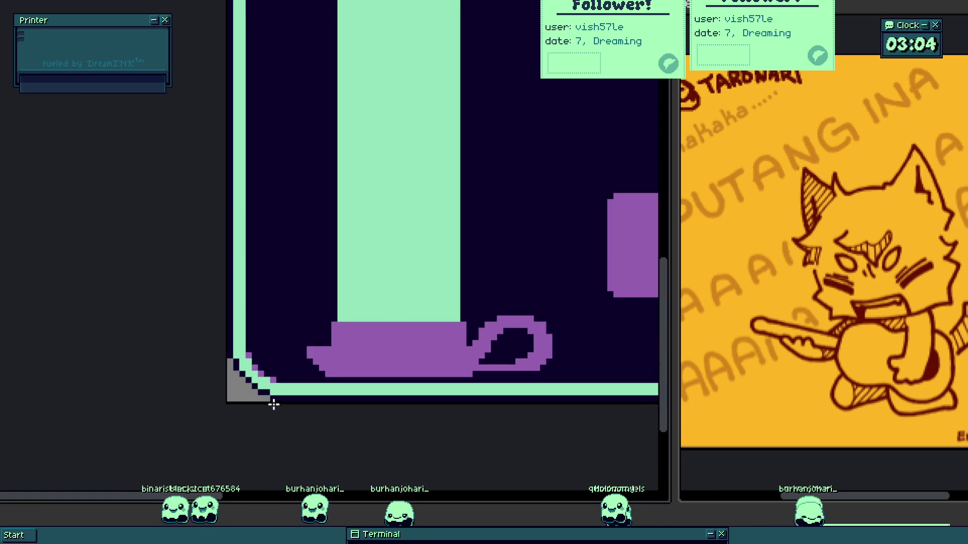
scroll(272, 383, "up", 3)
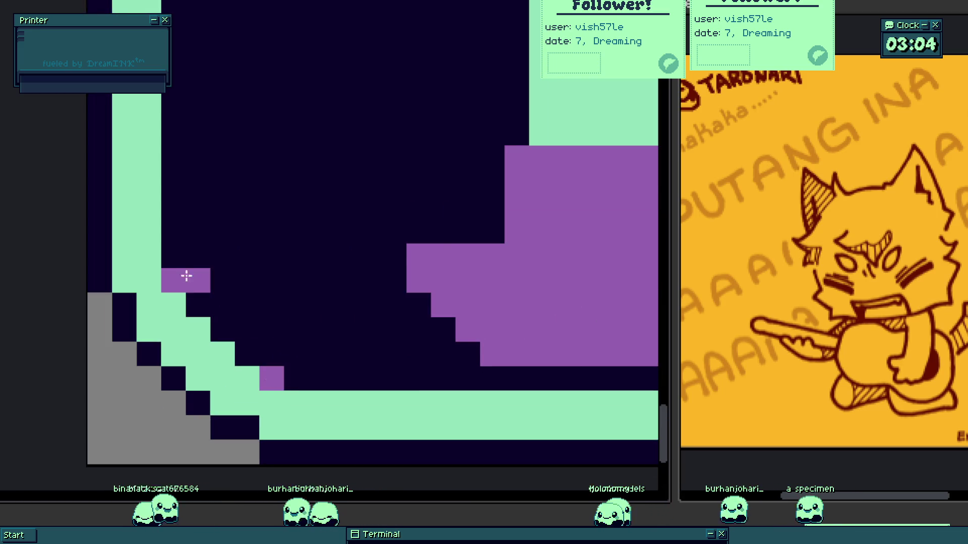
scroll(183, 273, "down", 3)
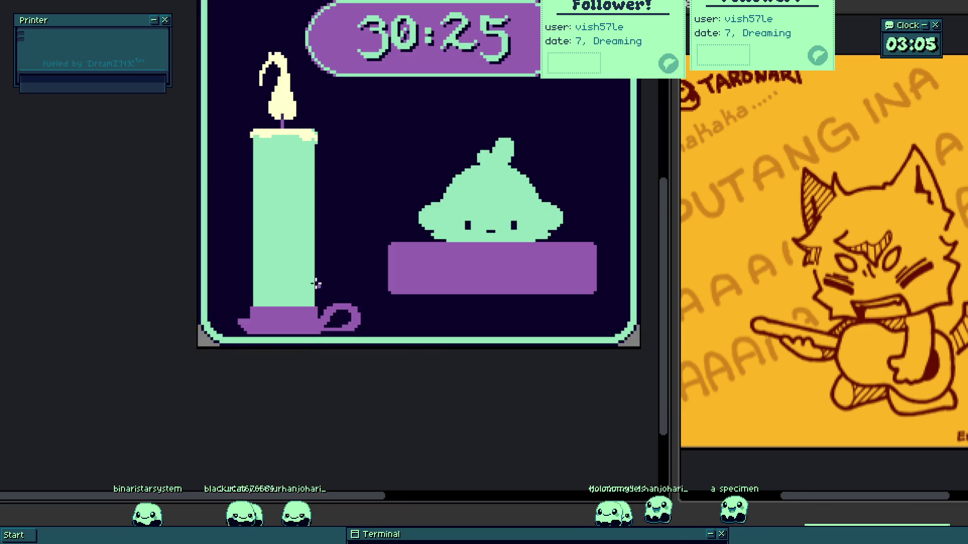
- Draw a purple row under the frame's top edge, undoing an accidental purple fill
mouse_move(353, 256)
left_mouse_down()
mouse_move(347, 338)
mouse_move(298, 209)
mouse_move(201, 259)
mouse_move(60, 262)
mouse_move(104, 311)
left_mouse_up()
scroll(351, 332, "down", 2)
scroll(361, 353, "up", 5)
scroll(104, 311, "down", 3)
scroll(249, 248, "up", 5)
left_click_drag(250, 212, 343, 212)
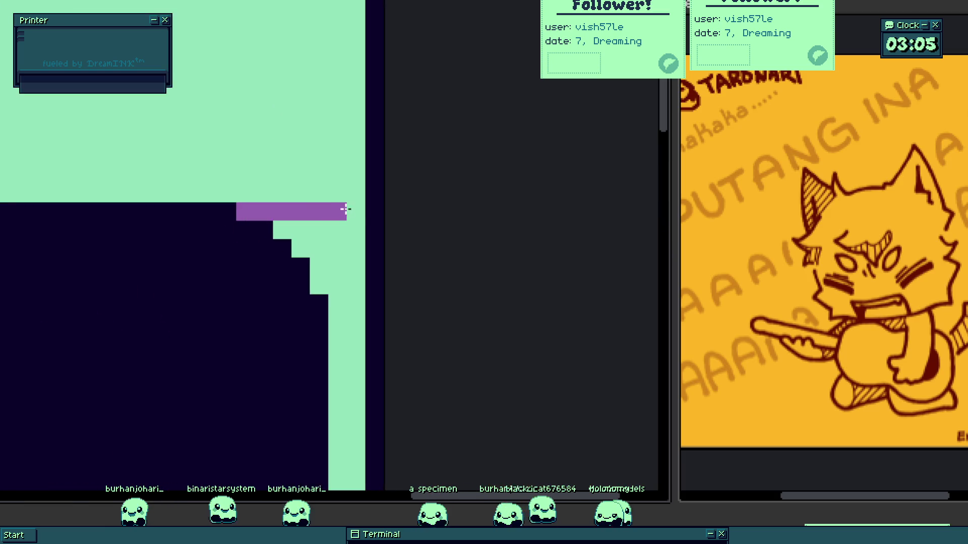
left_click(335, 248)
scroll(342, 253, "down", 3)
key("ctrl+z")
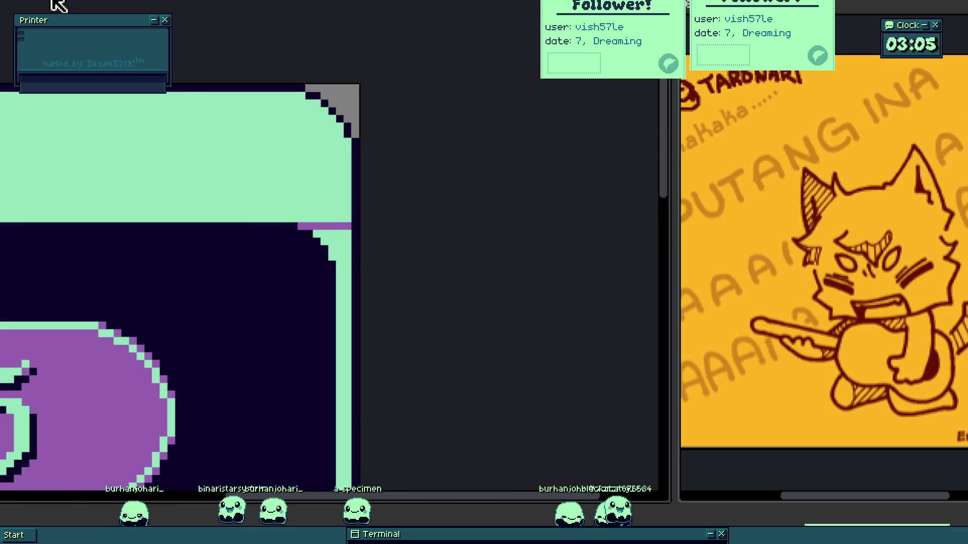
- Turn the mint staircase strip purple, extending the diagonal and filling the adjacent light triangle
left_click(329, 246)
scroll(330, 237, "up", 5)
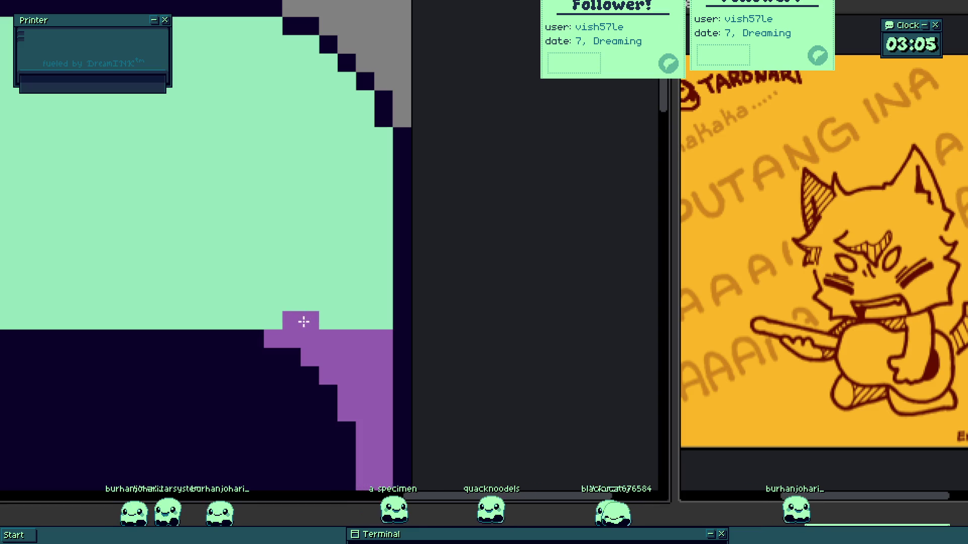
left_click(365, 266)
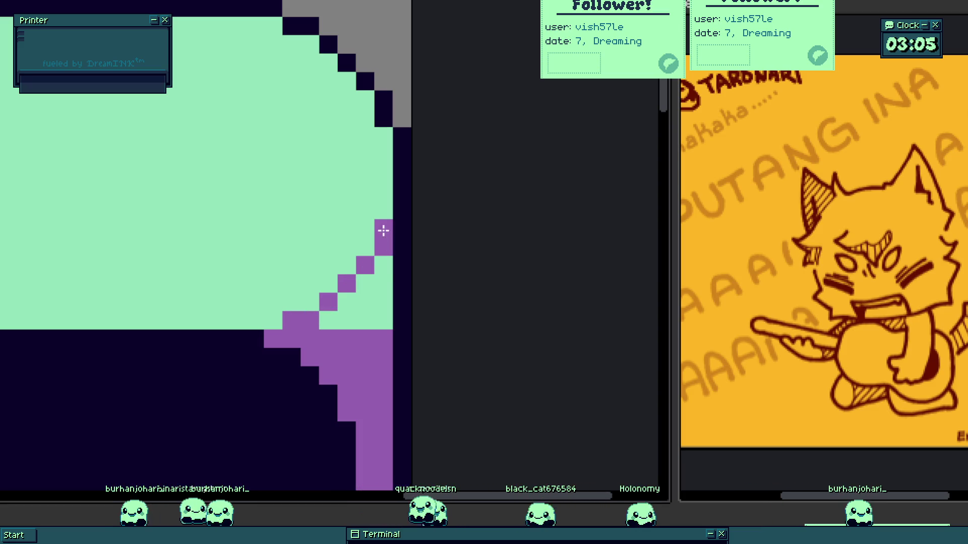
left_click(371, 286)
scroll(384, 322, "down", 3)
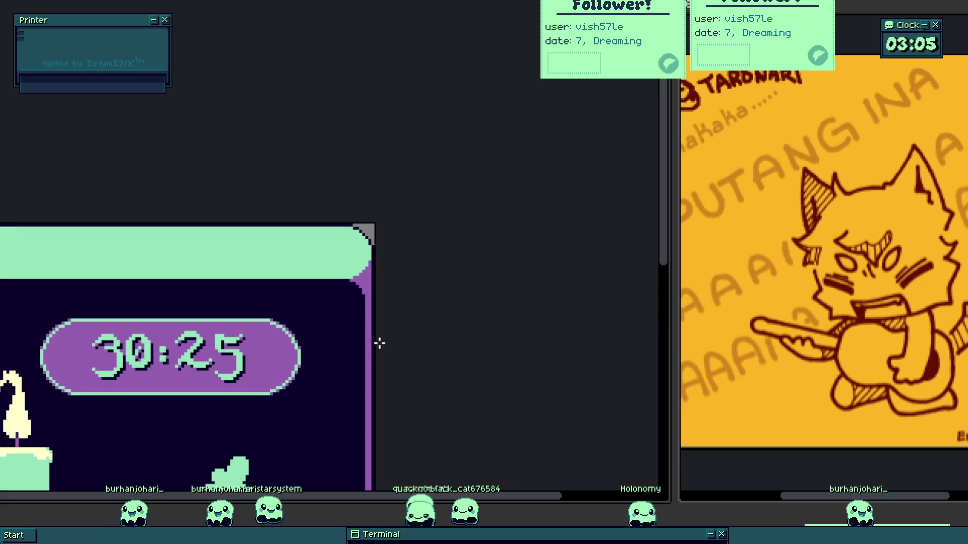
scroll(379, 345, "down", 3)
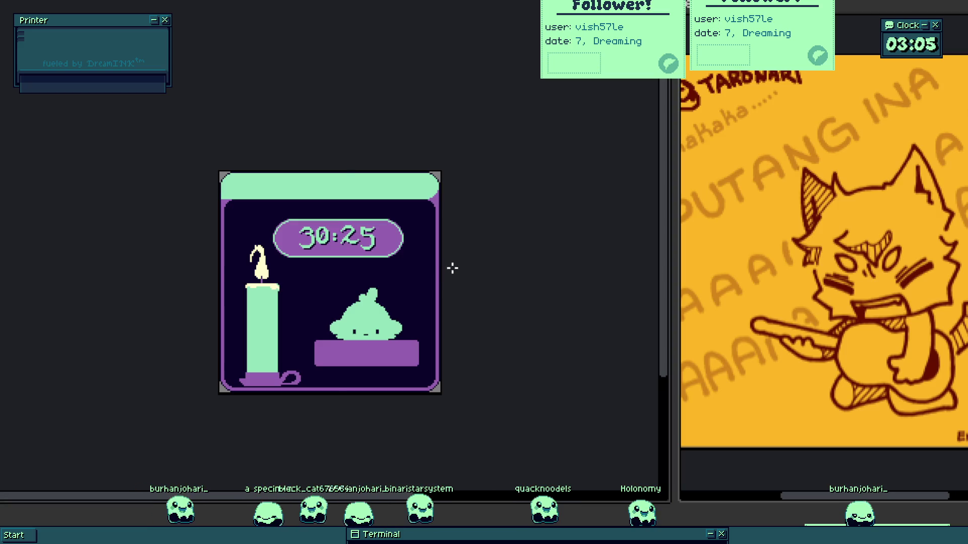
- Paint purple pixels along the inner diagonal of the frame's stepped corner
key("ctrl+a")
scroll(460, 279, "up", 3)
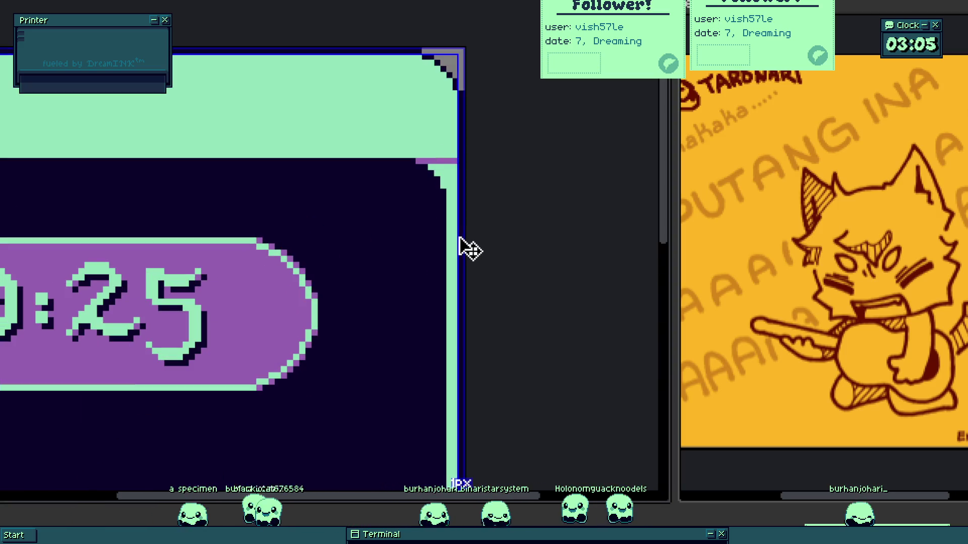
scroll(463, 242, "down", 3)
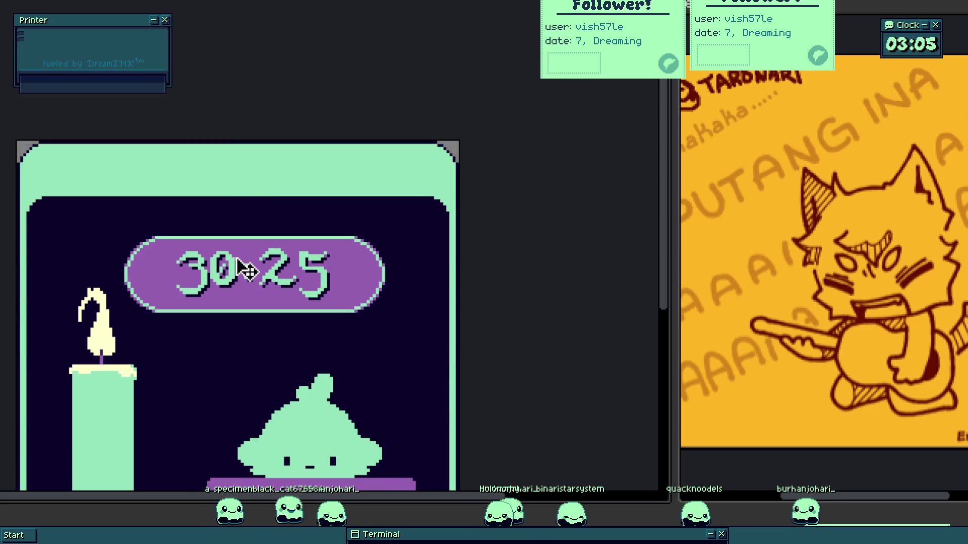
scroll(280, 259, "down", 2)
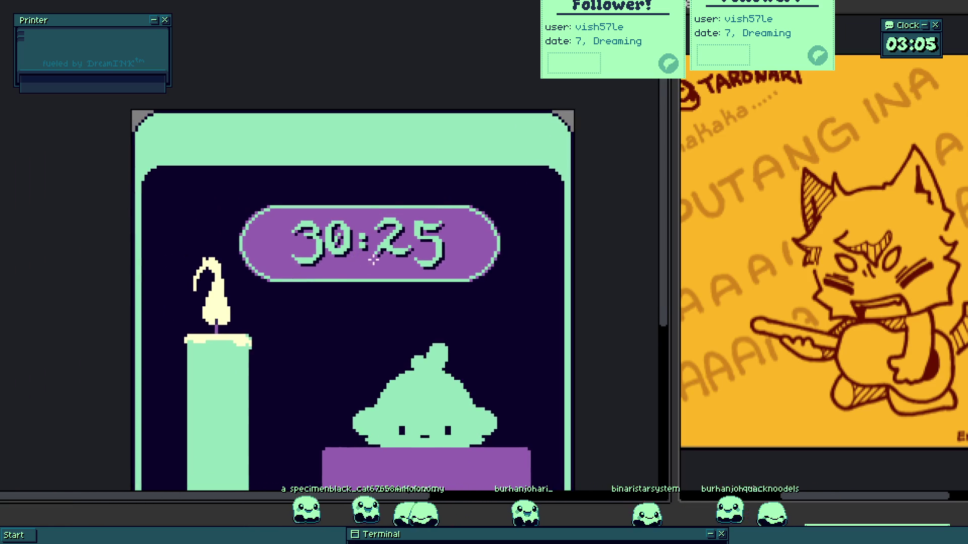
scroll(372, 247, "down", 1)
scroll(399, 235, "up", 3)
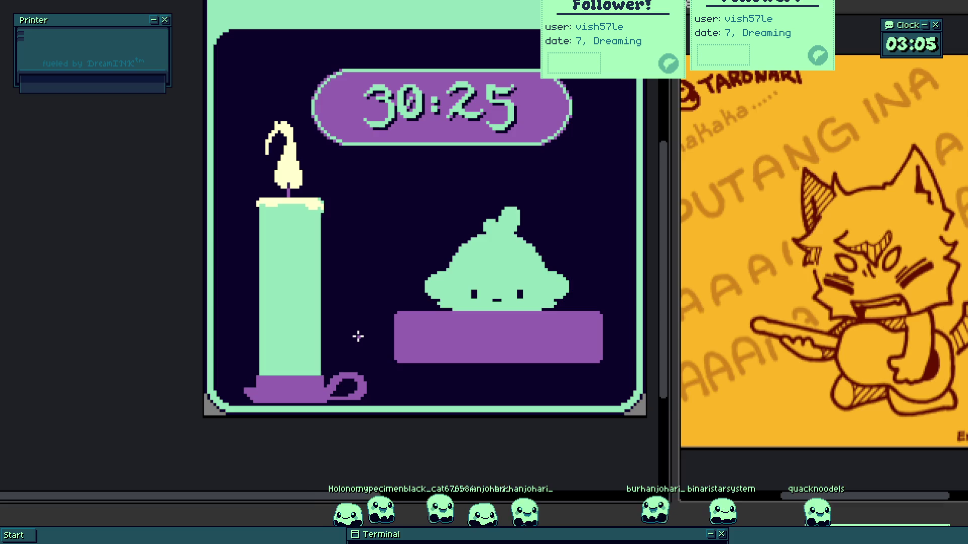
scroll(259, 313, "up", 4)
left_click(261, 274)
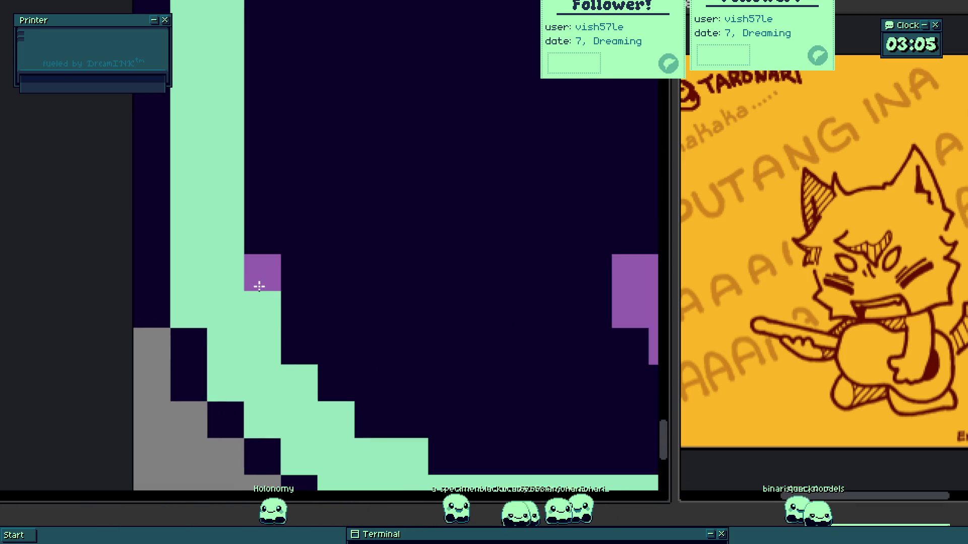
left_click(341, 384)
left_click(302, 346)
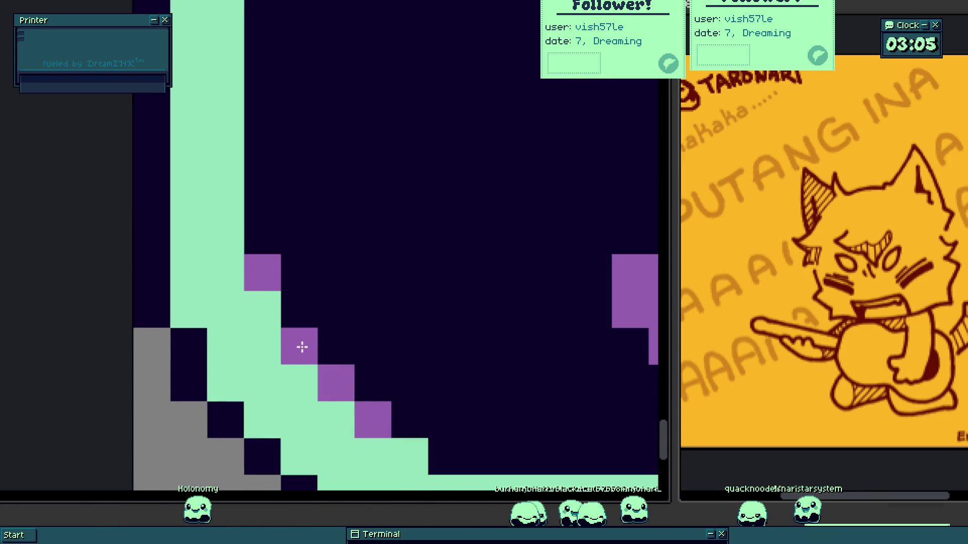
left_click(449, 452)
left_click(316, 326)
- Adjust the bottom-right purple steps and paint purple down the upper-right staircase edge
scroll(316, 326, "down", 4)
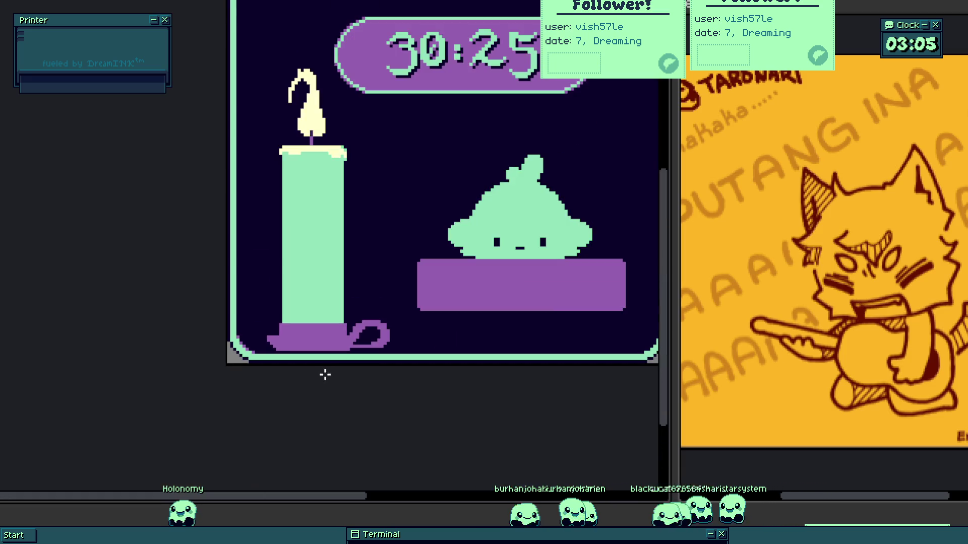
scroll(539, 360, "up", 4)
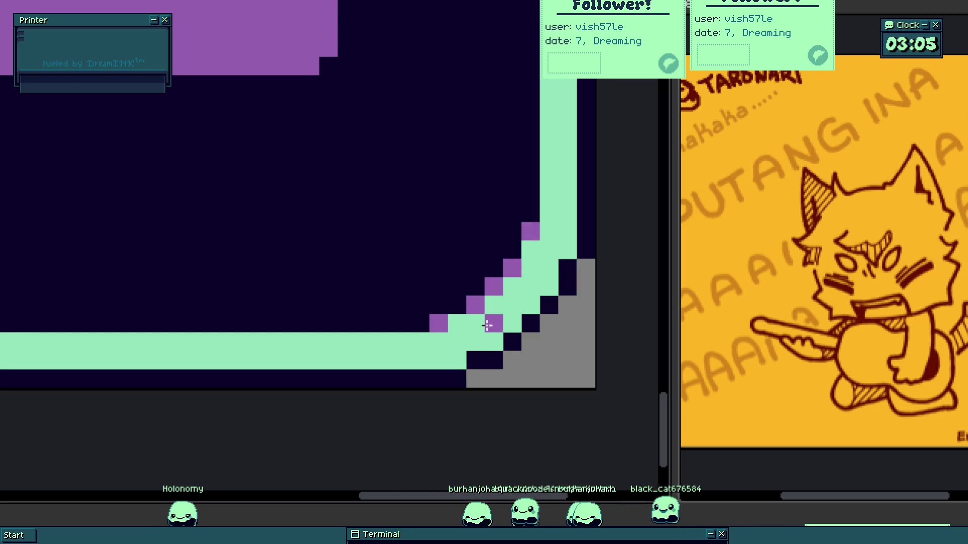
scroll(487, 342, "down", 4)
scroll(488, 348, "up", 4)
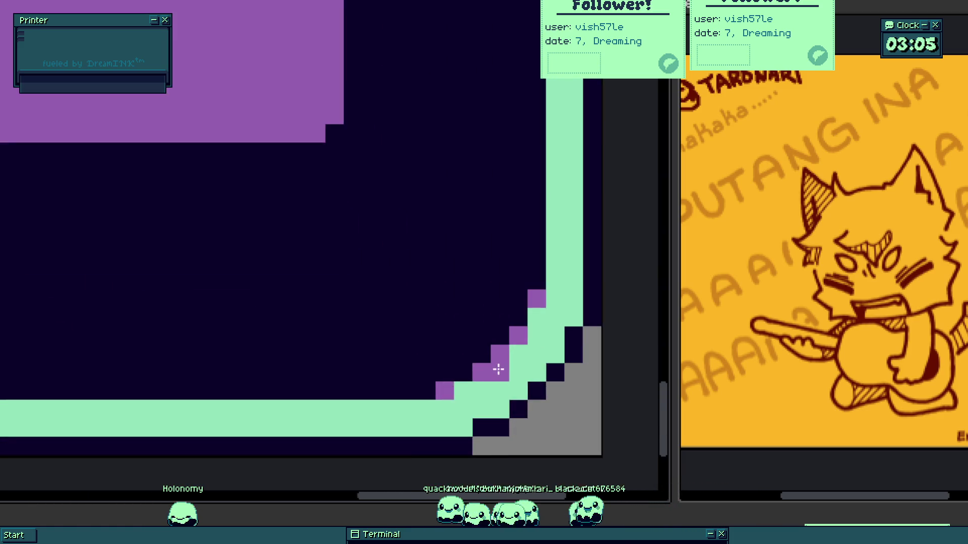
left_click_drag(502, 368, 499, 357)
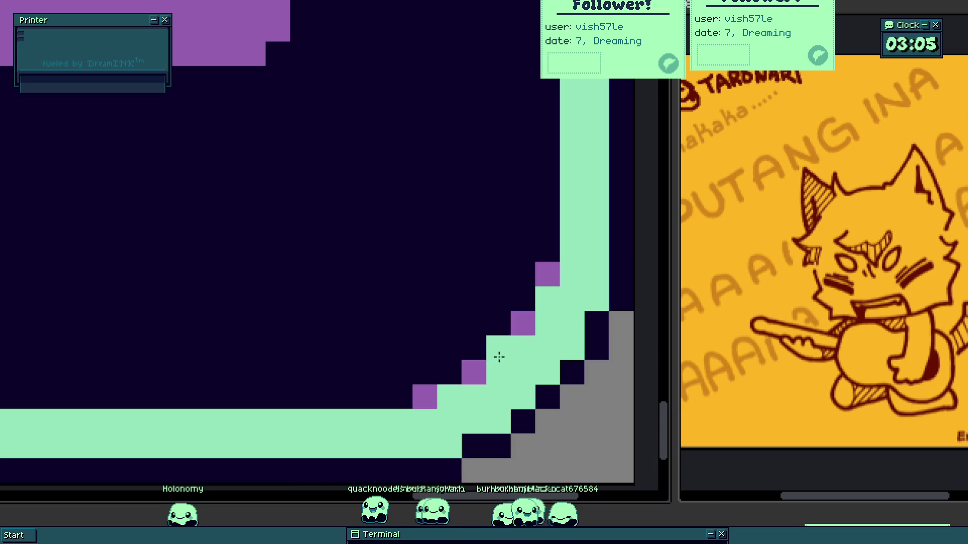
scroll(472, 372, "down", 4)
scroll(425, 216, "up", 2)
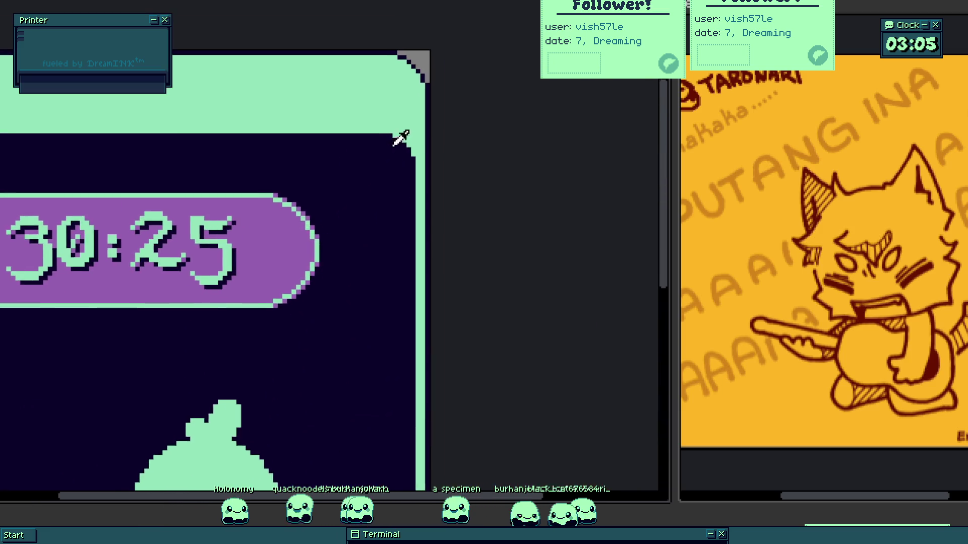
scroll(398, 105, "up", 2)
scroll(397, 121, "up", 2)
mouse_move(394, 202)
left_mouse_down()
mouse_move(447, 257)
mouse_move(473, 305)
left_mouse_up()
scroll(396, 261, "down", 3)
scroll(95, 253, "up", 4)
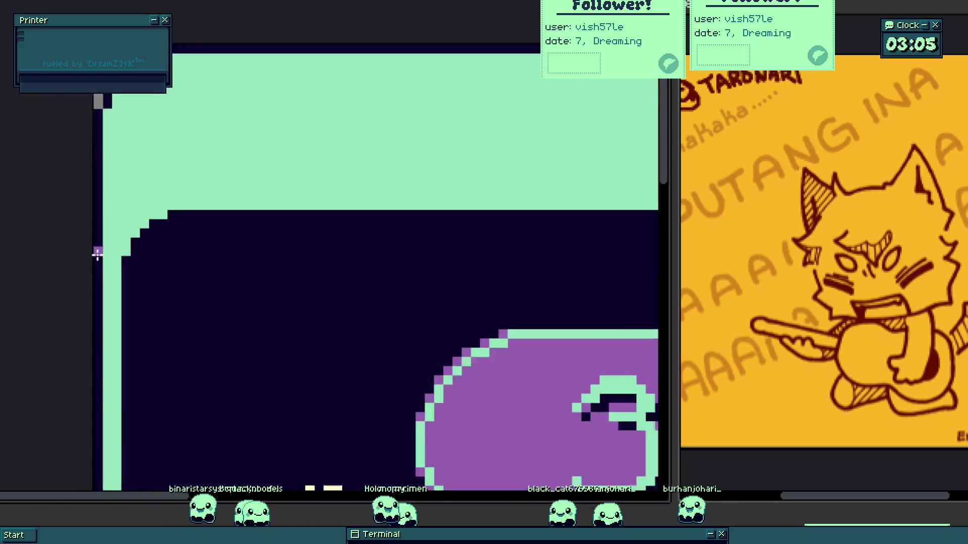
left_click_drag(175, 205, 231, 169)
scroll(242, 250, "down", 5)
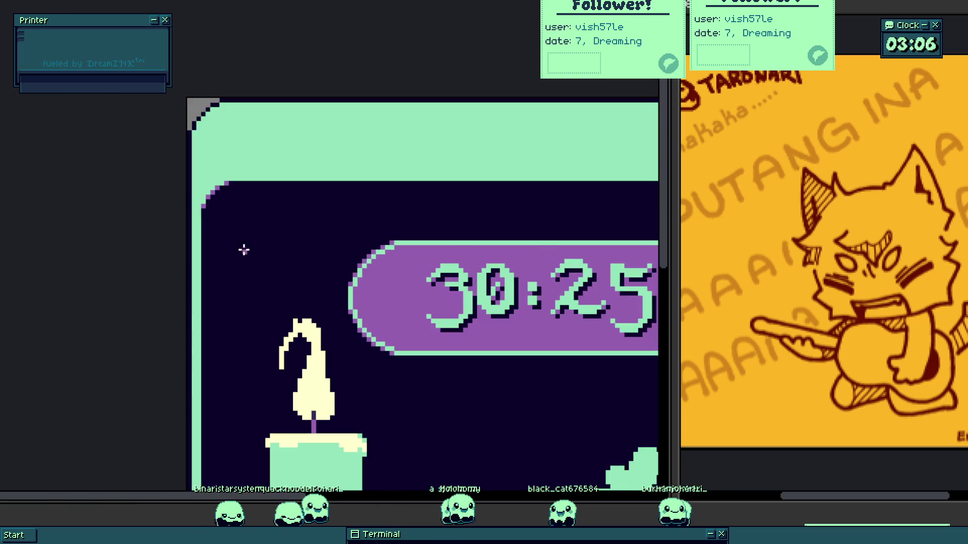
scroll(259, 250, "up", 2)
- Reposition the timer mockup window down-right, then back up-left and larger
left_click_drag(300, 280, 291, 197)
scroll(317, 188, "up", 1)
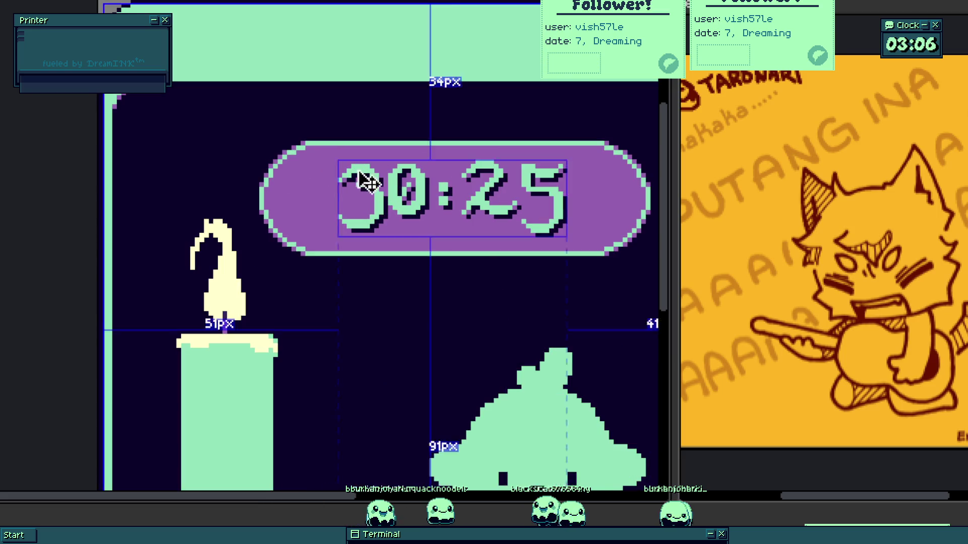
scroll(386, 260, "down", 3)
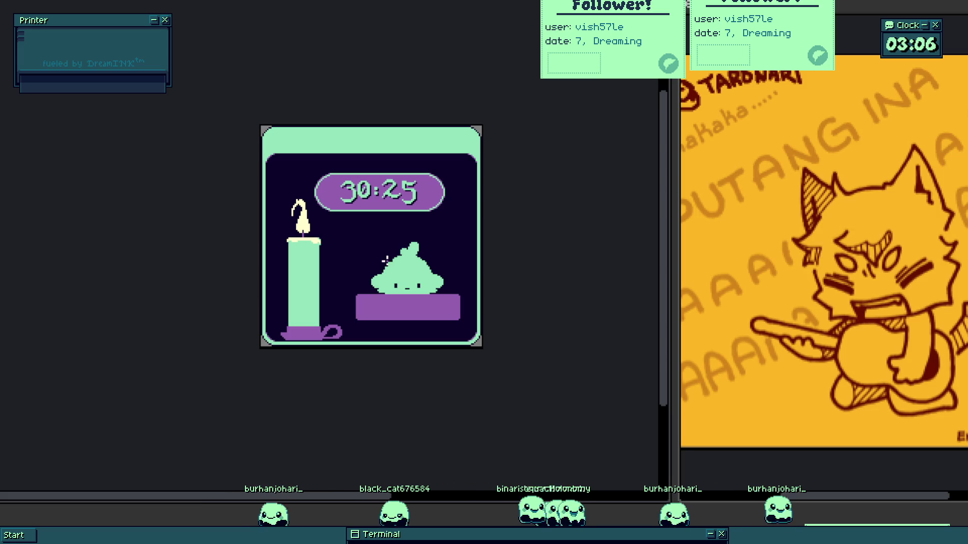
mouse_move(414, 245)
left_mouse_down()
mouse_move(549, 375)
mouse_move(600, 396)
left_mouse_up()
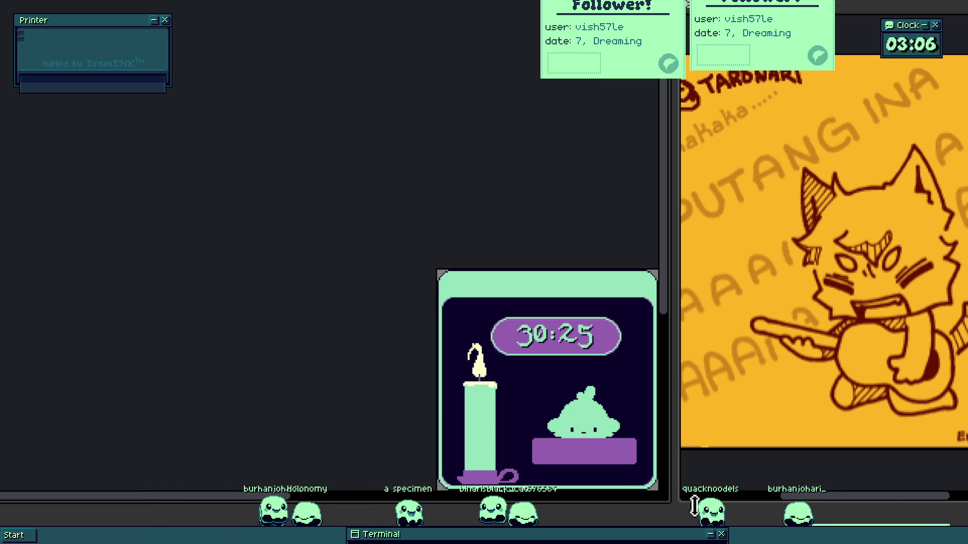
left_click_drag(564, 370, 463, 301)
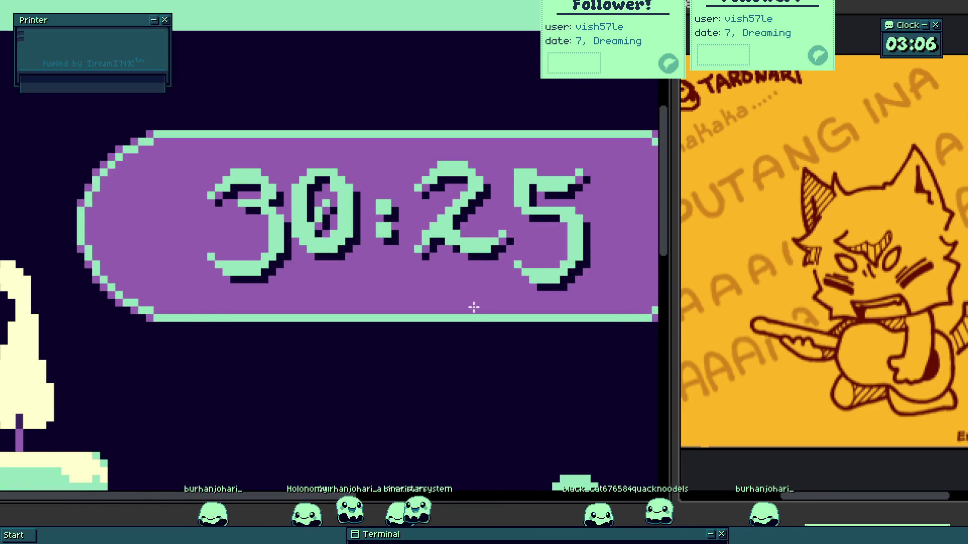
- Try a first title in the top green band, typing 'pogonoro' into a text box
scroll(474, 307, "down", 2)
mouse_move(292, 210)
left_mouse_down()
mouse_move(313, 253)
mouse_move(277, 166)
mouse_move(261, 187)
mouse_move(284, 227)
left_mouse_up()
scroll(313, 252, "up", 3)
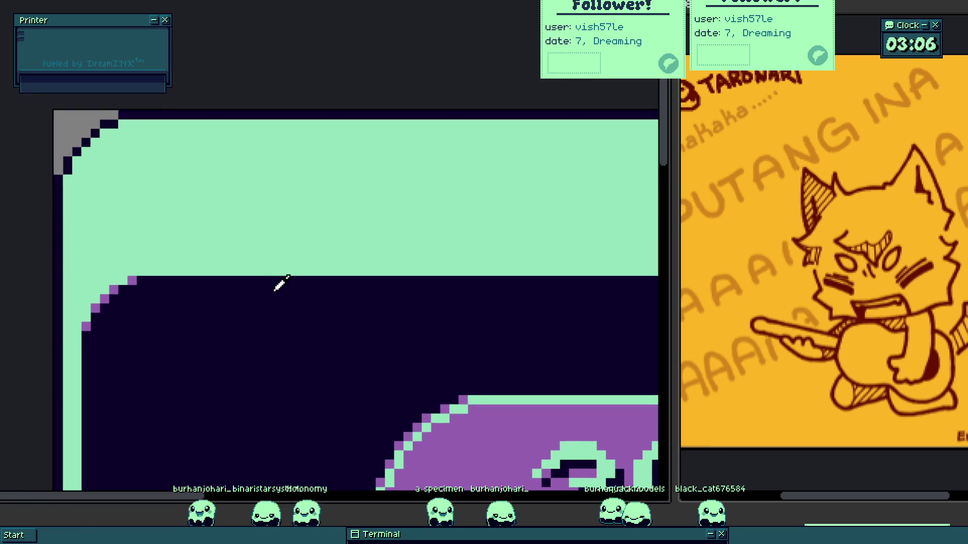
left_click_drag(119, 130, 466, 271)
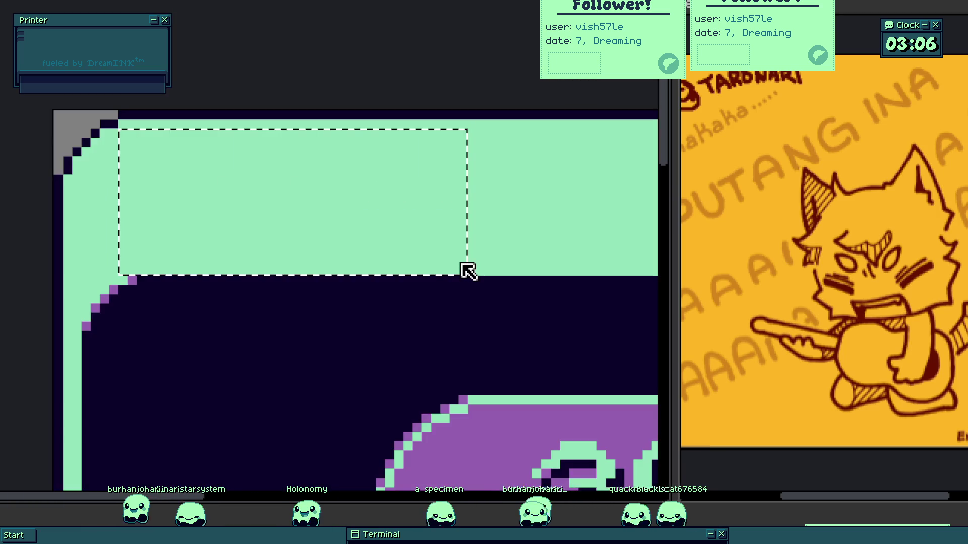
type("Po")
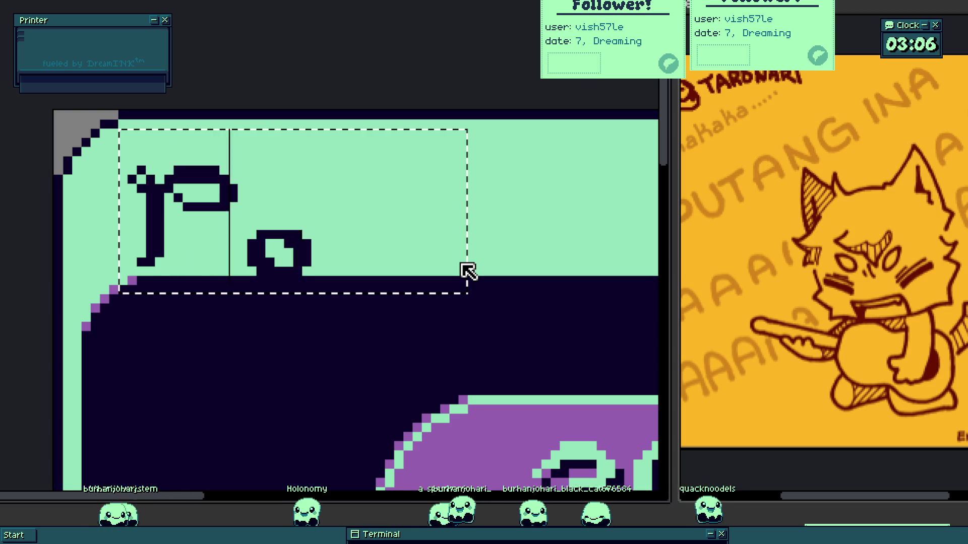
key("BackSpace")
key("BackSpace")
type("a")
key("BackSpace")
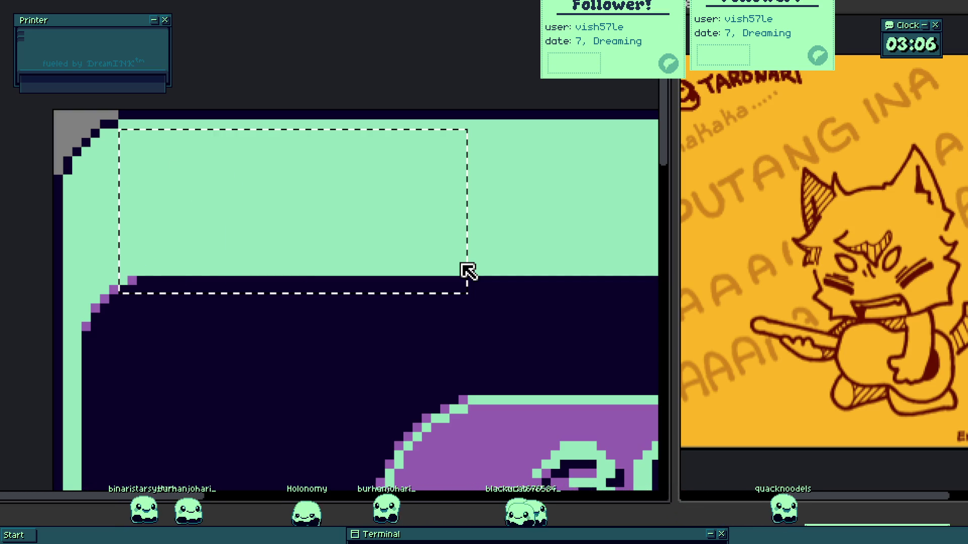
type("pogonoro")
key("Escape")
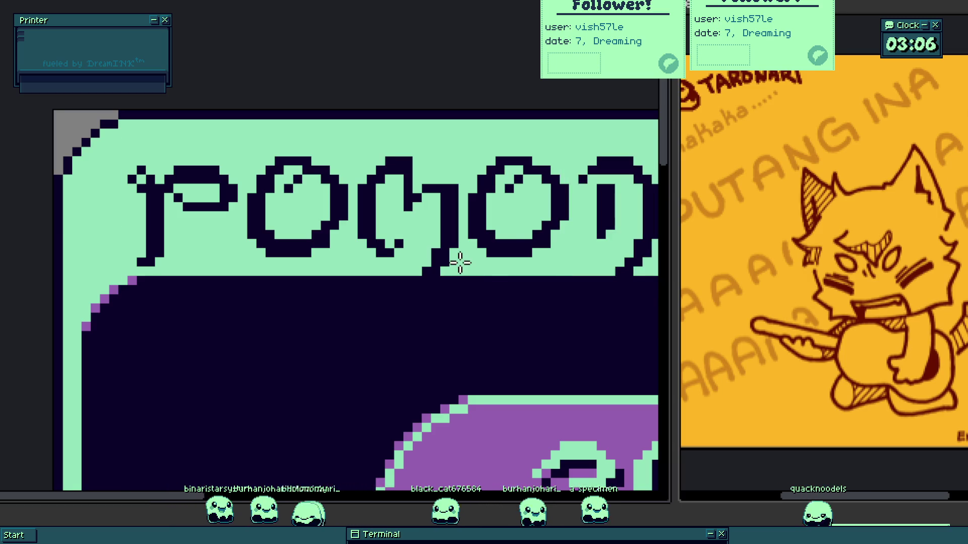
- Retype the top-band title as 'Pomo' in a new text box and select the title area
scroll(444, 274, "down", 4)
scroll(447, 289, "up", 3)
left_click_drag(454, 298, 388, 285)
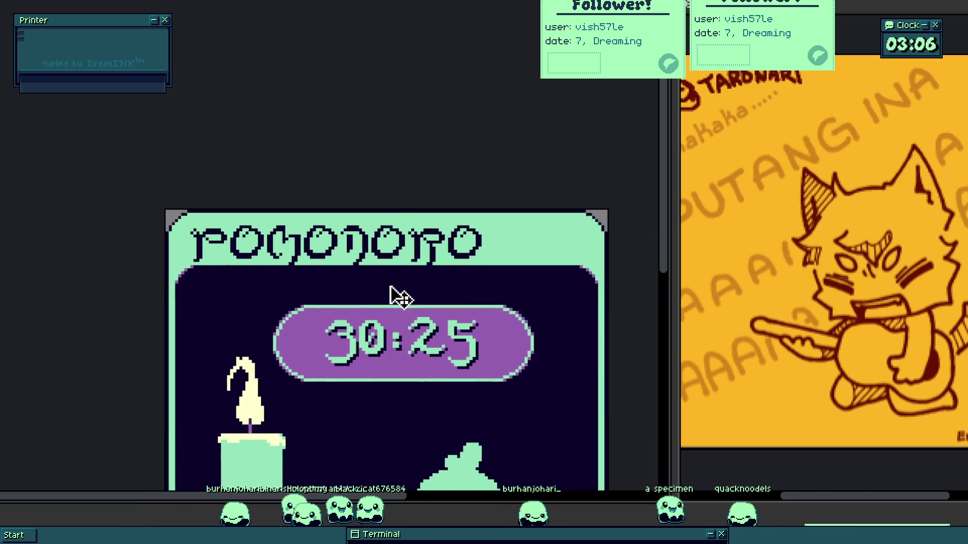
scroll(136, 242, "up", 2)
mouse_move(122, 208)
left_mouse_down()
mouse_move(512, 302)
mouse_move(556, 292)
left_mouse_up()
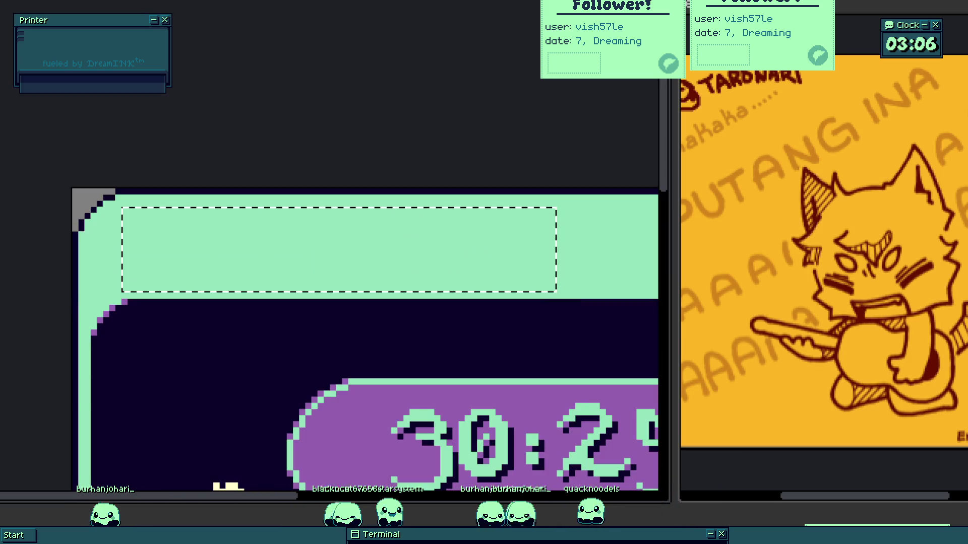
left_click_drag(217, 276, 152, 262)
type("t")
key("BackSpace")
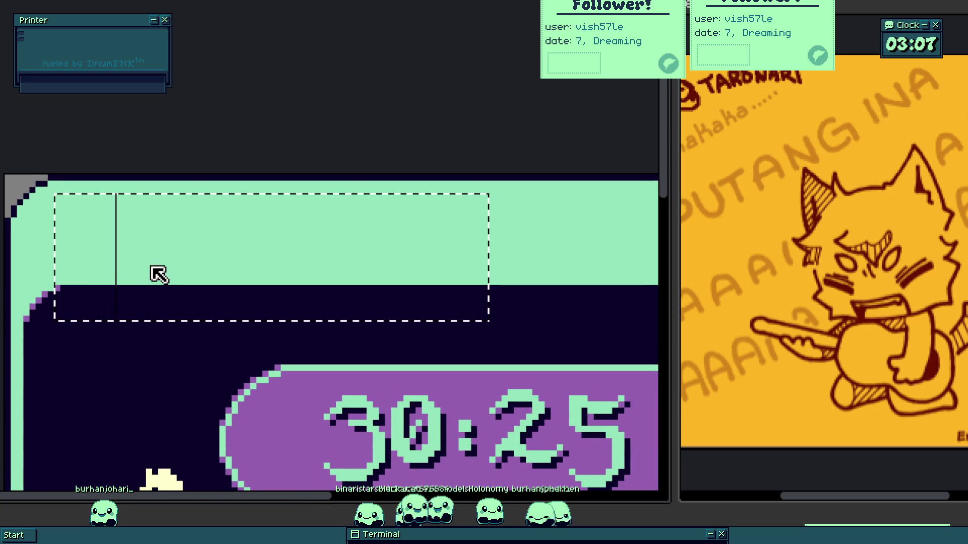
type("Pomo")
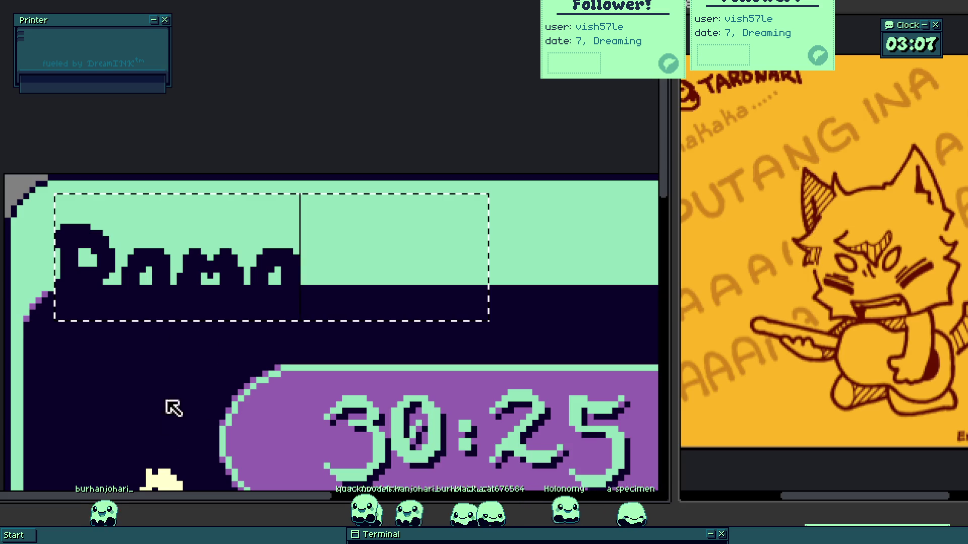
key("Escape")
mouse_move(16, 178)
left_mouse_down()
mouse_move(307, 259)
mouse_move(480, 286)
left_mouse_up()
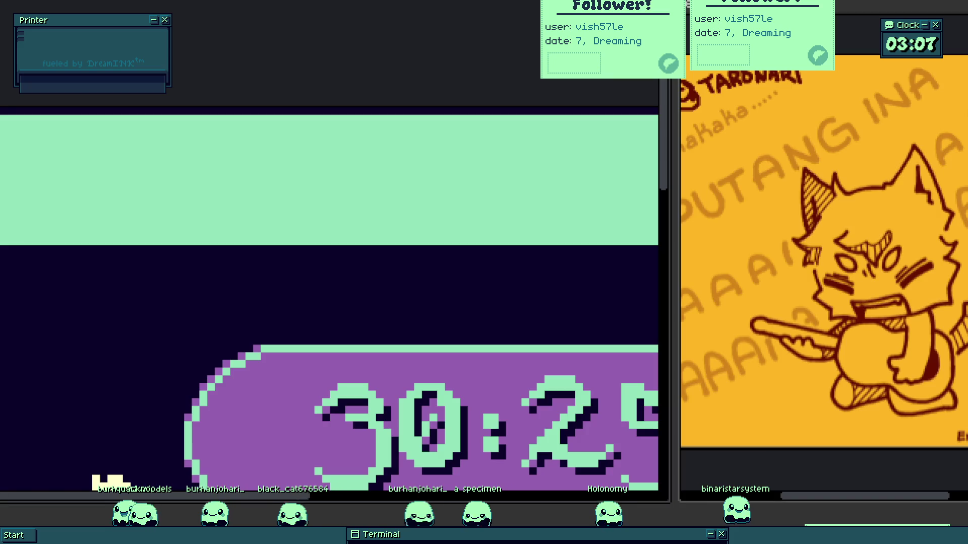
- Type 'Pomodoro' in a text box spanning the top green band, then zoom out
mouse_move(2, 114)
left_mouse_down()
mouse_move(113, 161)
mouse_move(499, 228)
left_mouse_up()
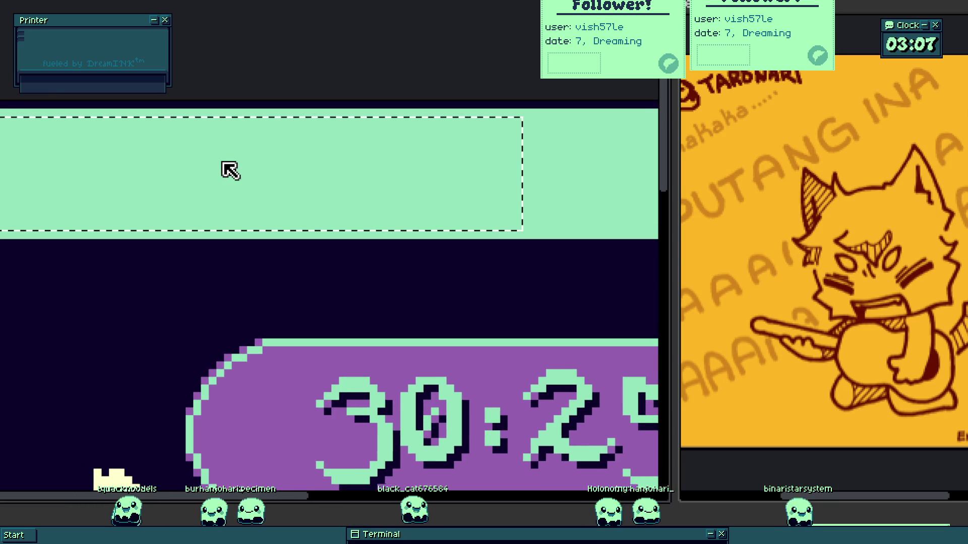
type("Pomodoro")
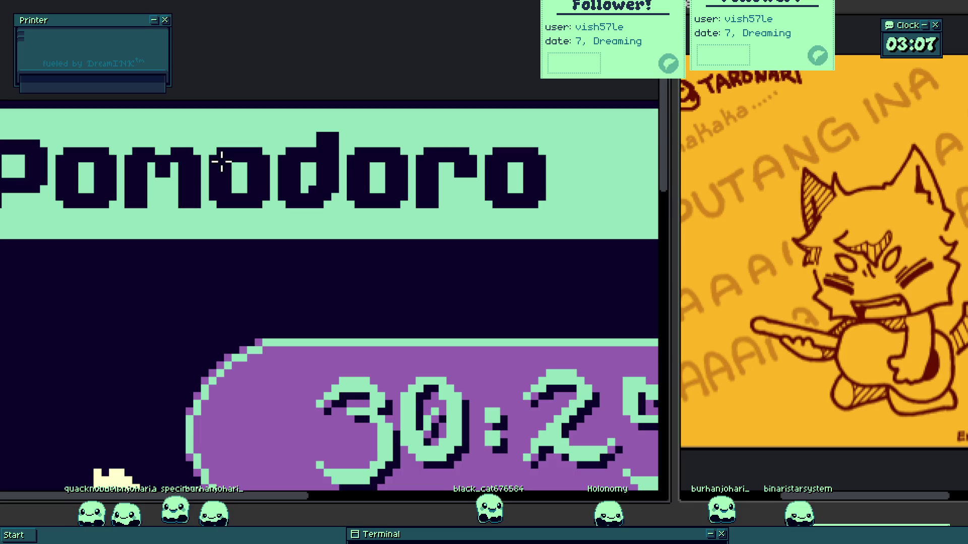
scroll(193, 231, "down", 3)
scroll(199, 249, "down", 3)
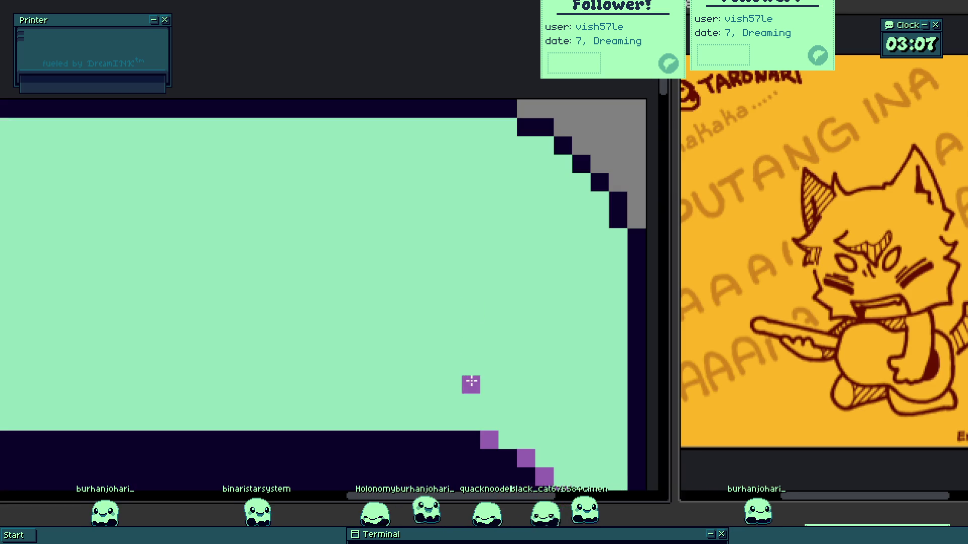
left_click_drag(470, 385, 419, 373)
- Add purple pixels running diagonally up-right at the corner, then undo the stray ones
left_click(489, 384)
left_click(508, 366)
left_click(525, 366)
left_click(542, 346)
left_click(558, 323)
key("ctrl+z")
key("ctrl+z")
key("ctrl+z")
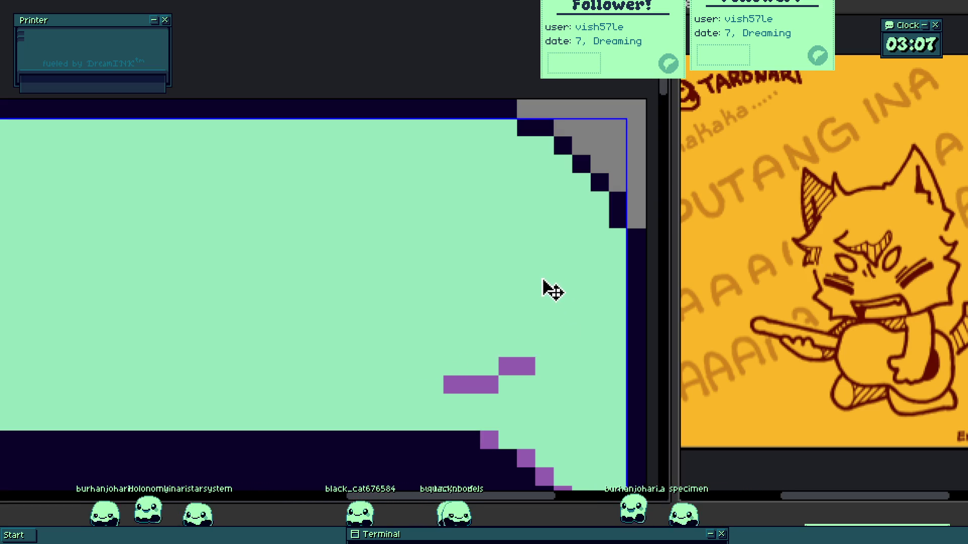
- Draw a large filled purple circle in the corner and round out its edges pixel by pixel
mouse_move(469, 284)
left_mouse_down()
mouse_move(478, 273)
mouse_move(483, 280)
mouse_move(468, 279)
left_mouse_up()
scroll(385, 210, "down", 1)
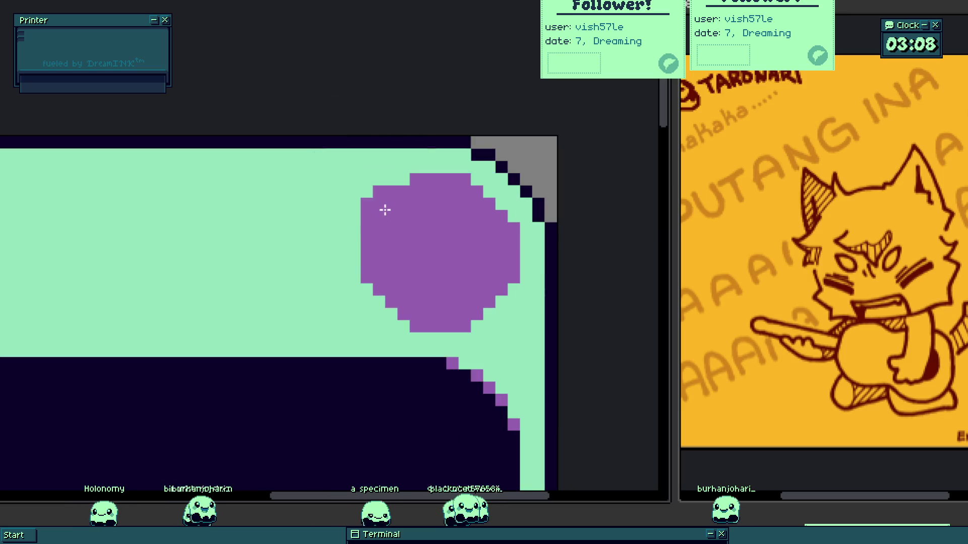
scroll(389, 202, "up", 2)
left_click(361, 345)
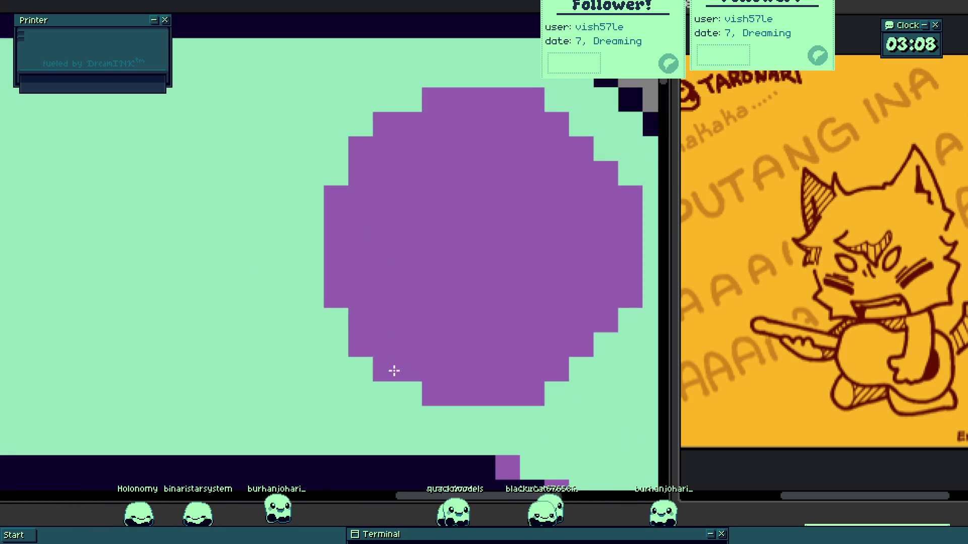
left_click(606, 345)
left_click(581, 124)
left_click(605, 149)
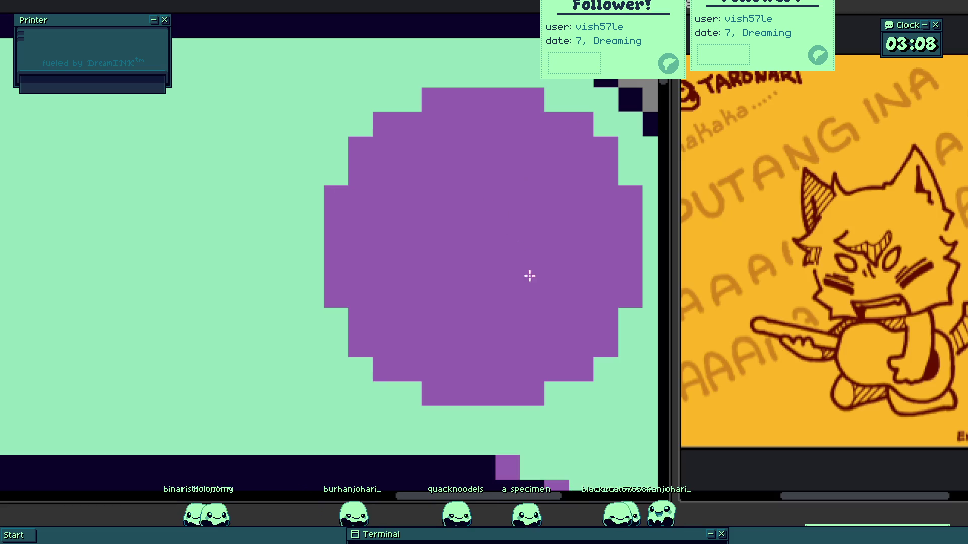
- Sample the green background colour, then fill the circle dark purple
left_click(593, 397)
scroll(464, 274, "down", 2)
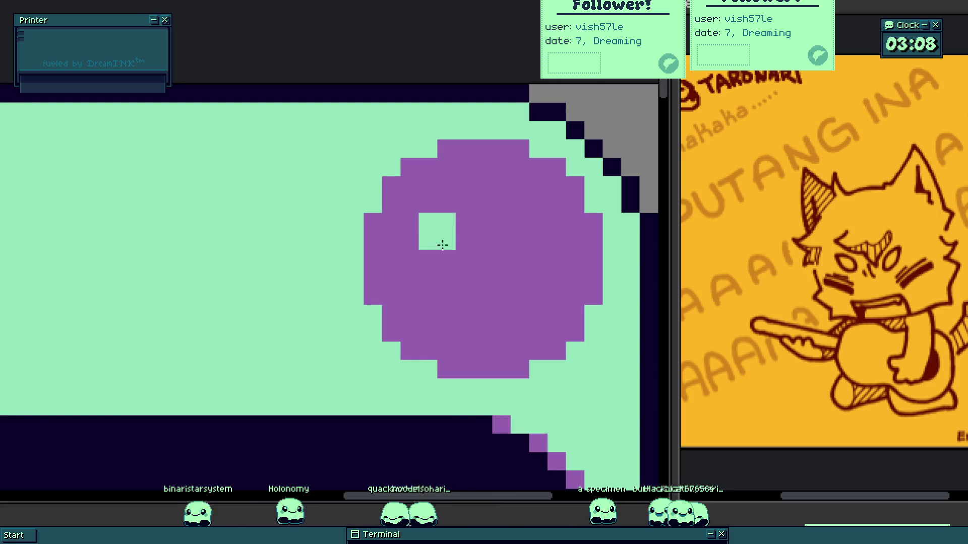
scroll(415, 212, "up", 1)
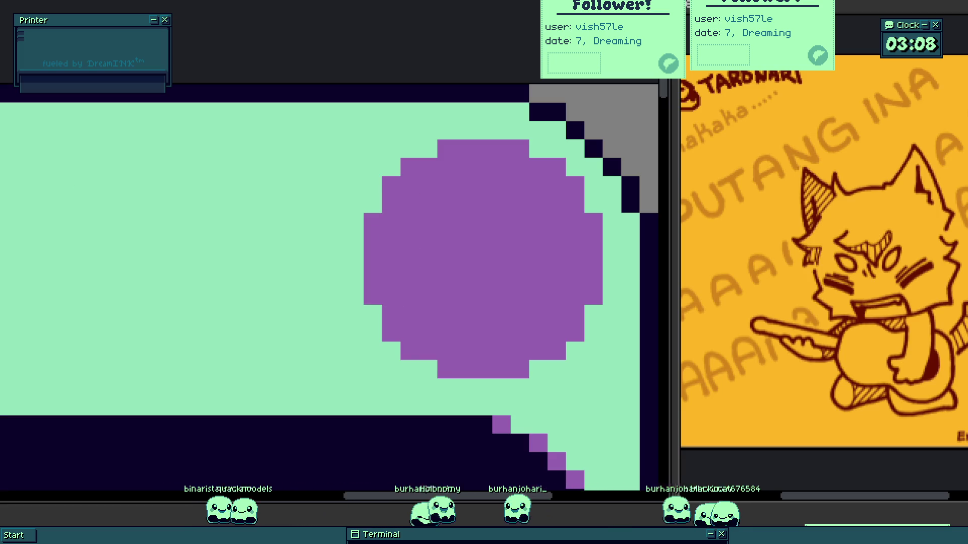
left_click(488, 281)
scroll(487, 280, "down", 3)
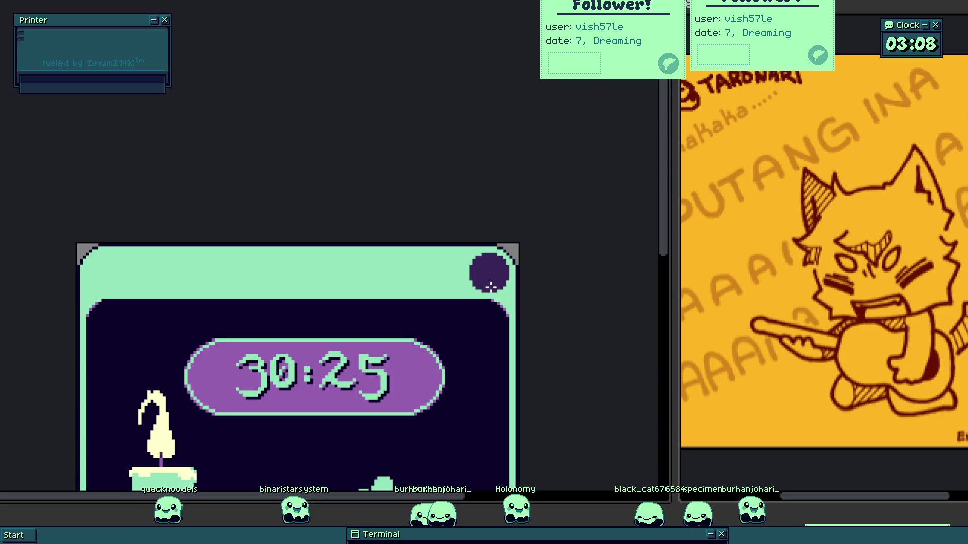
- Undo the dark purple fill and carve a curved gap into the circle with a larger brush
scroll(494, 277, "up", 2)
key("ctrl+z")
scroll(495, 275, "up", 3)
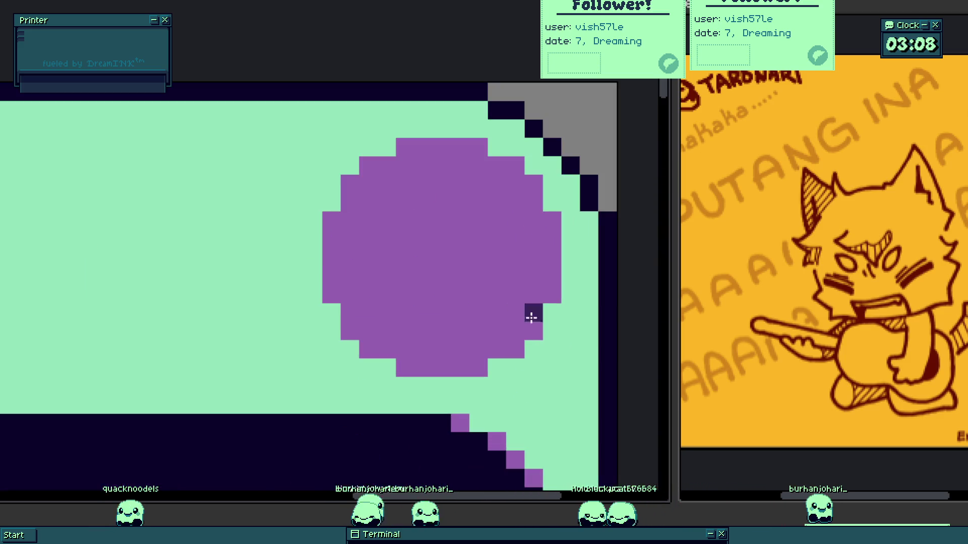
key("e")
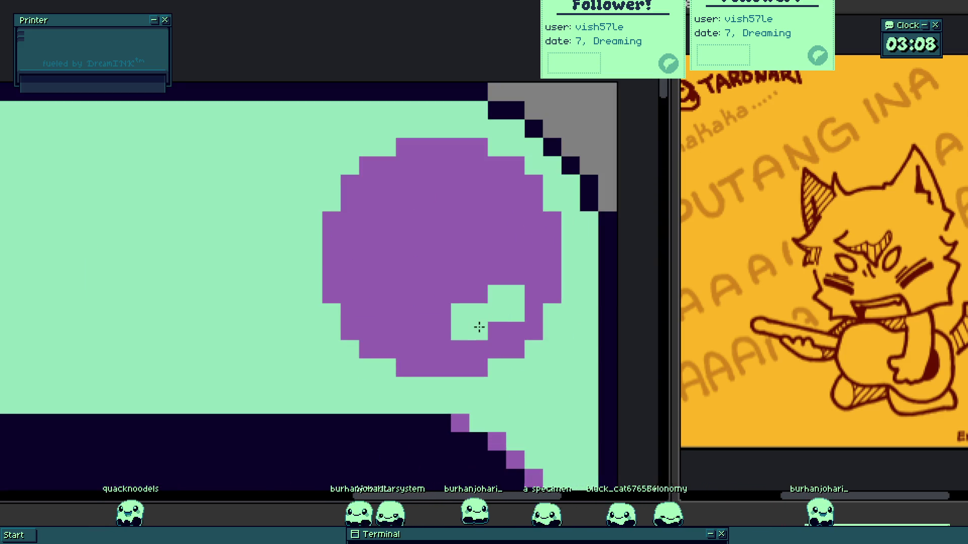
left_click_drag(427, 328, 342, 261)
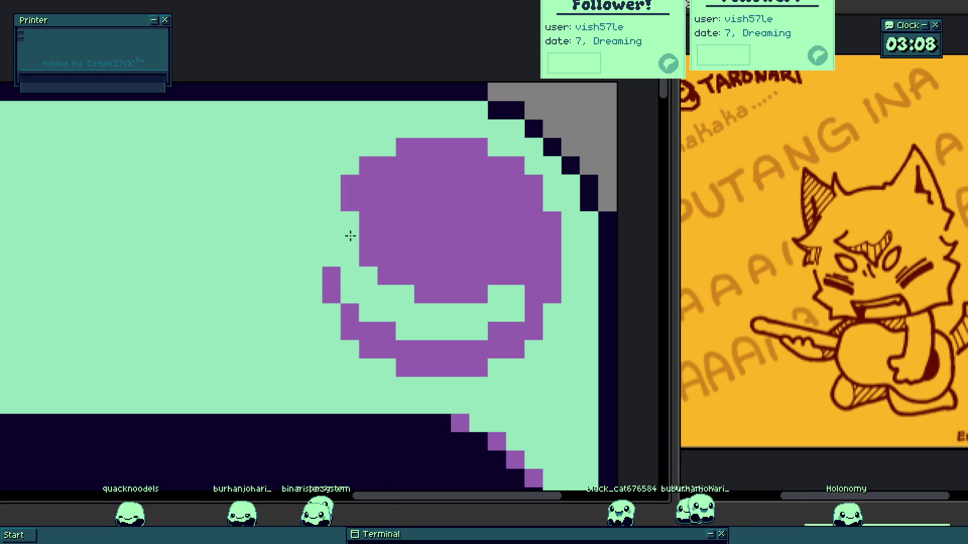
scroll(350, 236, "down", 3)
scroll(421, 245, "up", 2)
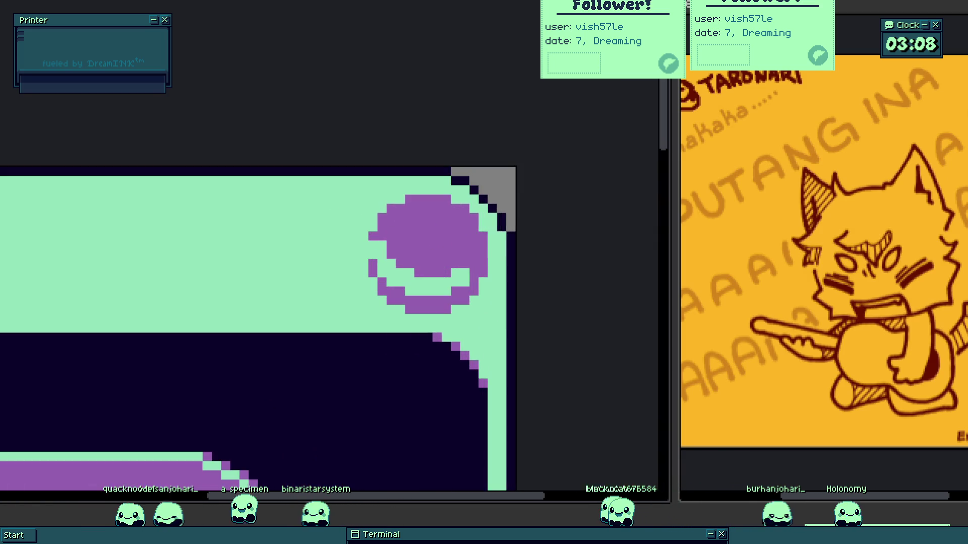
scroll(295, 225, "up", 3)
- Paint cream highlights along the circle's left side and top-left edge
left_click(463, 298)
left_click_drag(462, 298, 210, 285)
left_click(207, 259)
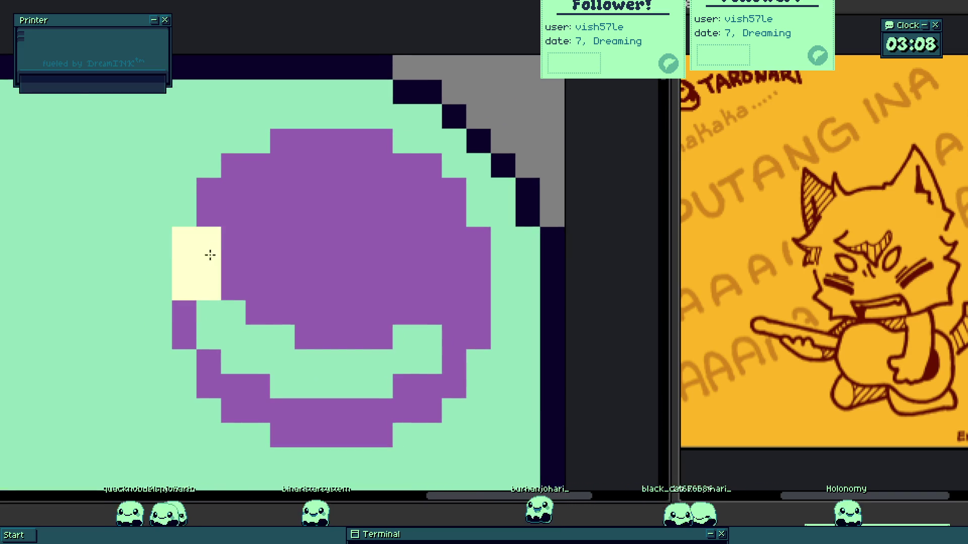
left_click(233, 237)
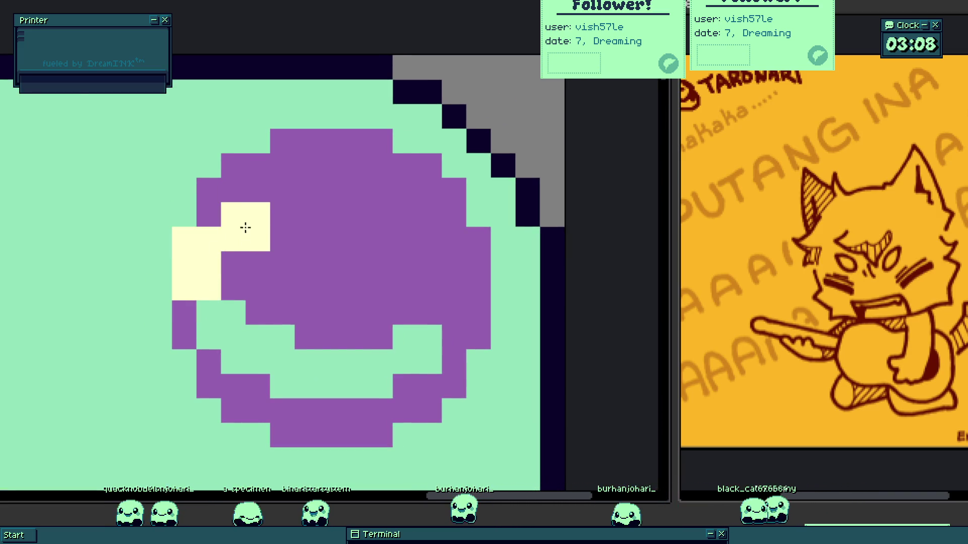
scroll(297, 127, "up", 1)
mouse_move(260, 142)
left_mouse_down()
mouse_move(300, 123)
mouse_move(415, 112)
mouse_move(214, 168)
mouse_move(185, 221)
left_mouse_up()
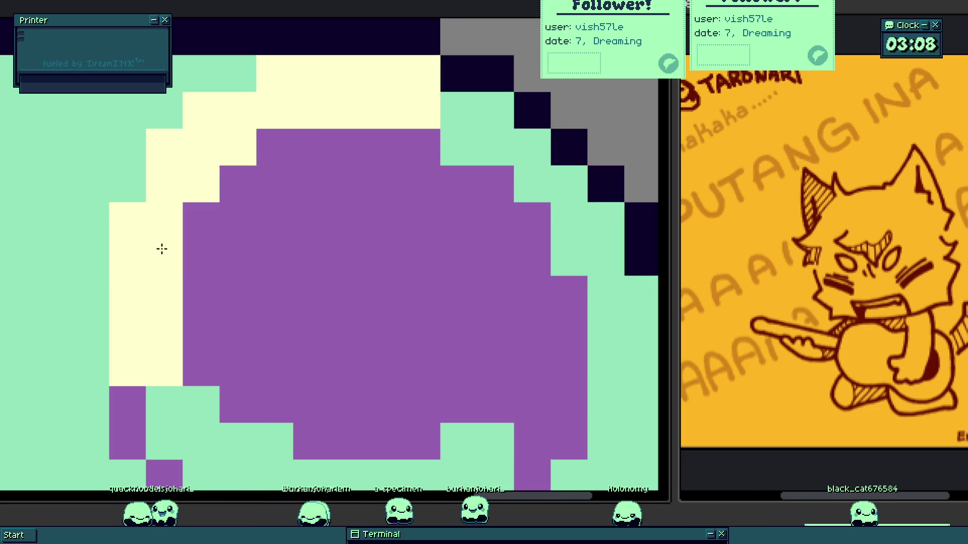
left_click_drag(162, 253, 297, 270)
scroll(286, 278, "down", 2)
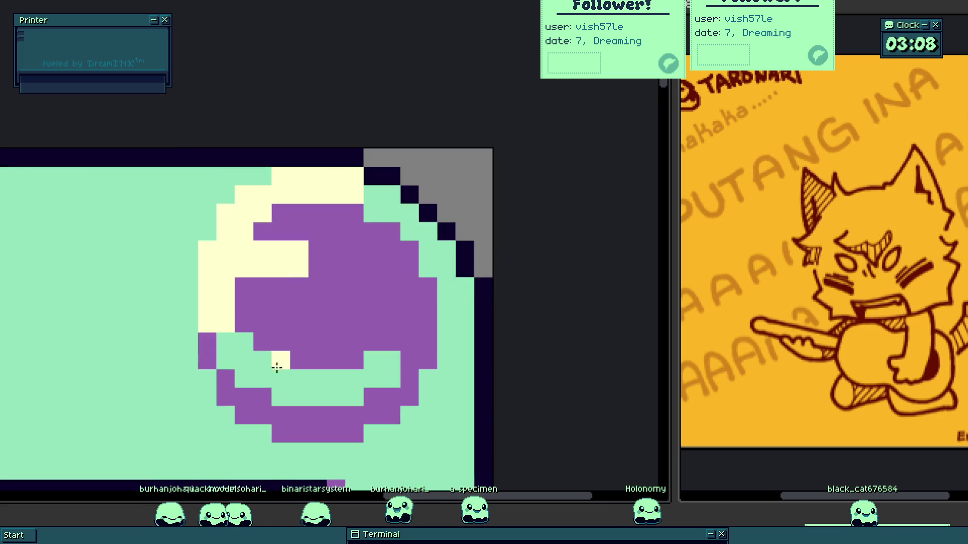
- Repaint stray cream blocks purple, undoing the cream fill in the smile area
left_click_drag(264, 321, 255, 363)
left_click(255, 363)
key("ctrl+a")
key("ctrl+z")
key("ctrl+d")
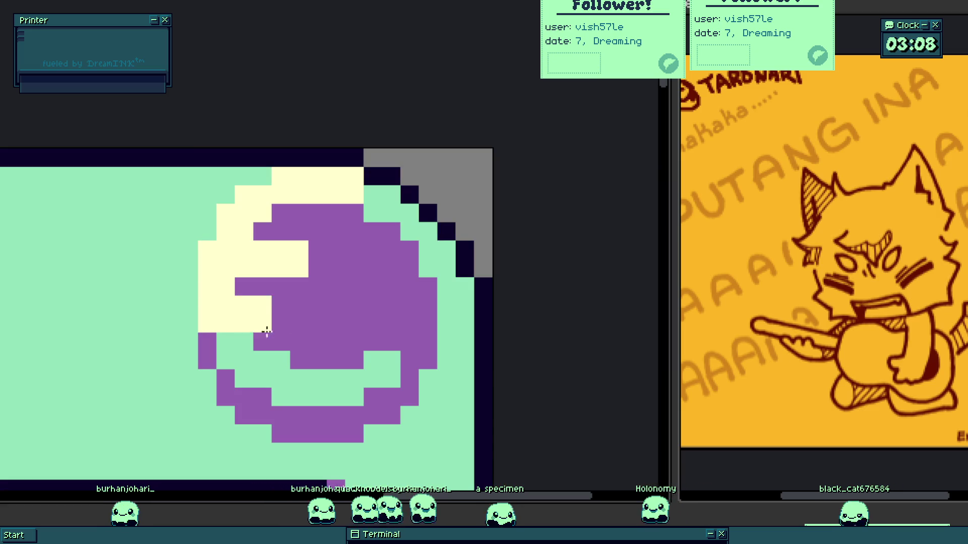
scroll(257, 334, "up", 1)
left_click(257, 335)
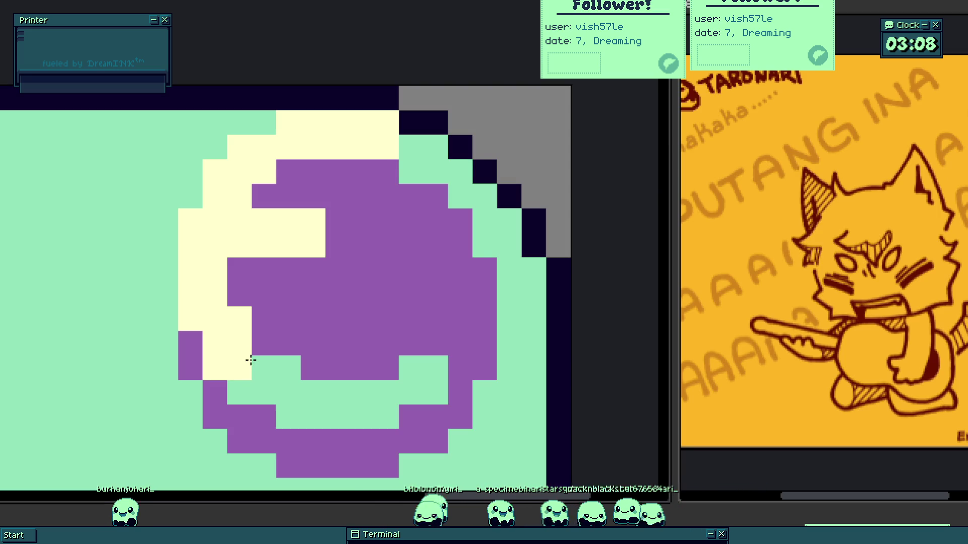
key("ctrl+a")
key("ctrl+d")
mouse_move(255, 357)
left_mouse_down()
mouse_move(202, 313)
mouse_move(192, 288)
left_mouse_up()
- Fill the circle's interior with cream, leaving a purple rim and upper-right crescent
right_click(221, 275)
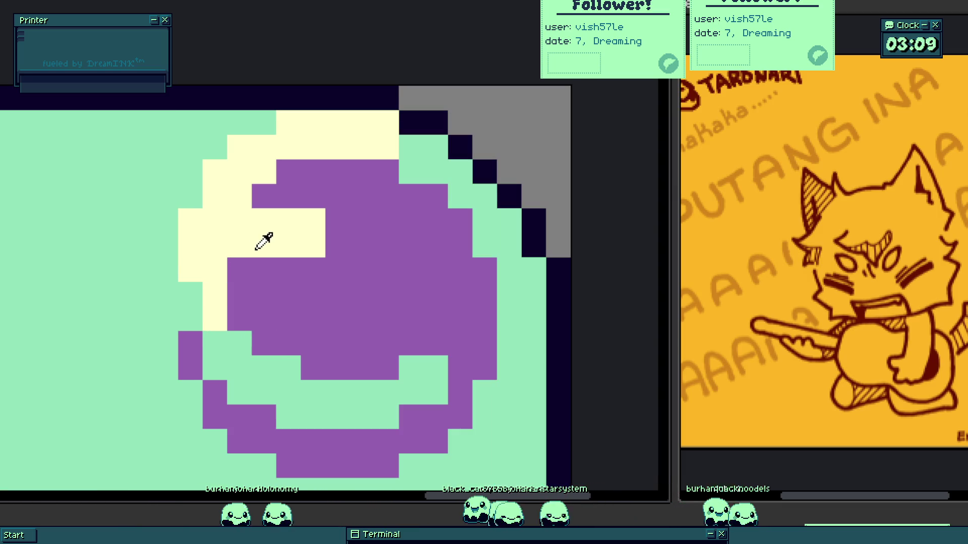
scroll(262, 243, "down", 3)
scroll(270, 251, "up", 3)
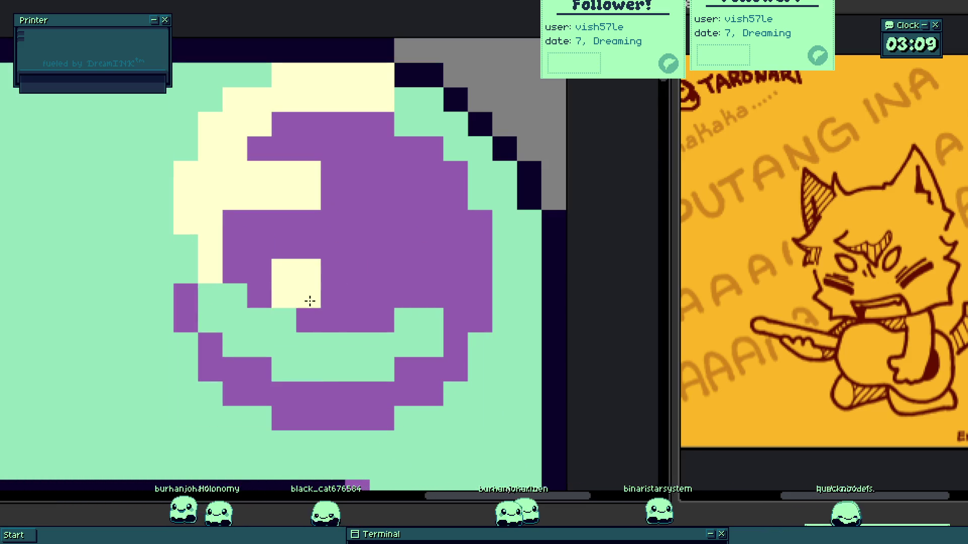
left_click_drag(313, 318, 382, 320)
mouse_move(236, 260)
left_mouse_down()
mouse_move(313, 234)
mouse_move(424, 290)
mouse_move(407, 264)
mouse_move(446, 259)
mouse_move(473, 207)
left_mouse_up()
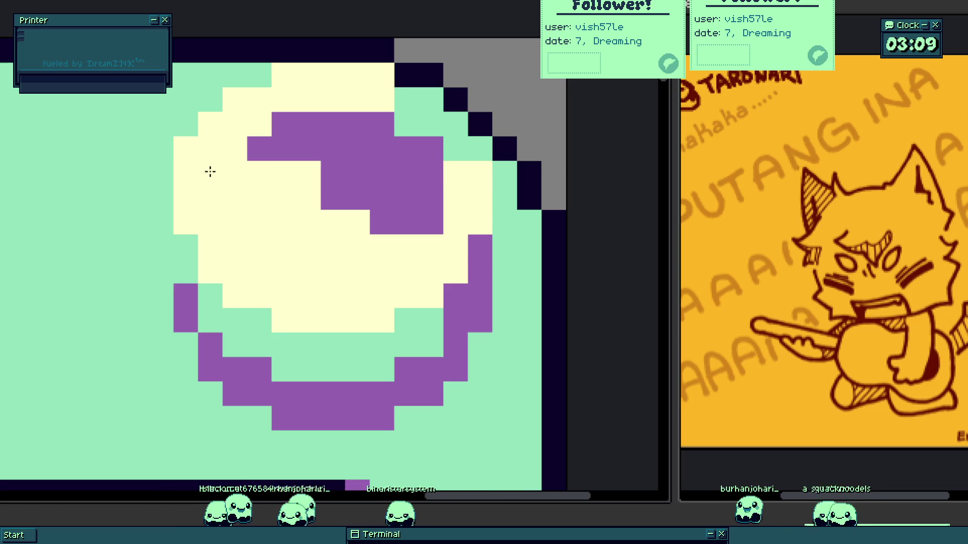
left_click(493, 314)
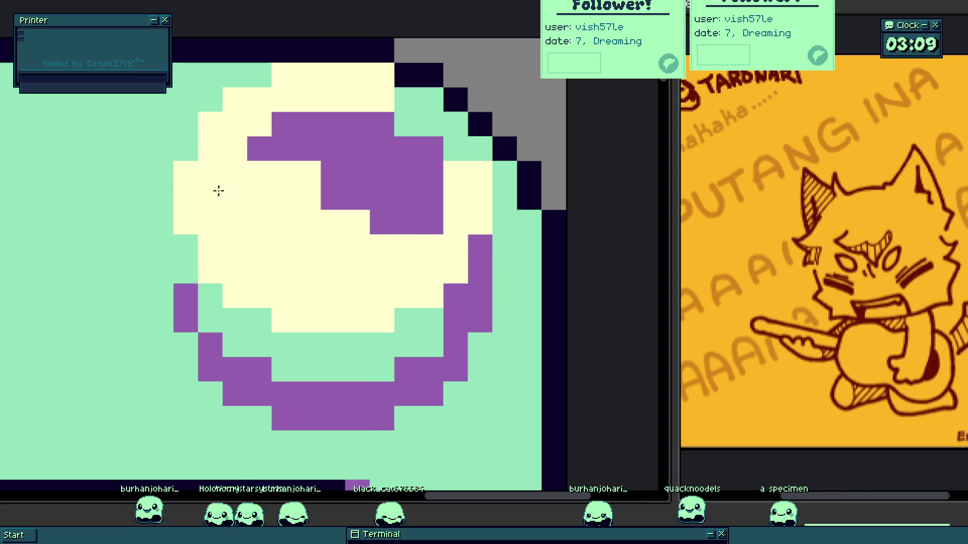
left_click(212, 169)
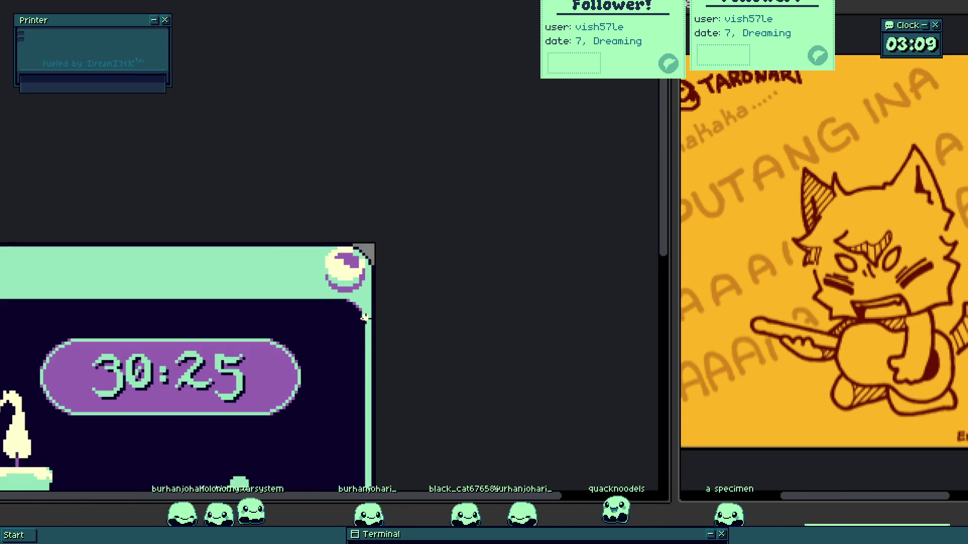
- Select the corner ring button and undo it back to a solid purple circle
left_click(372, 323)
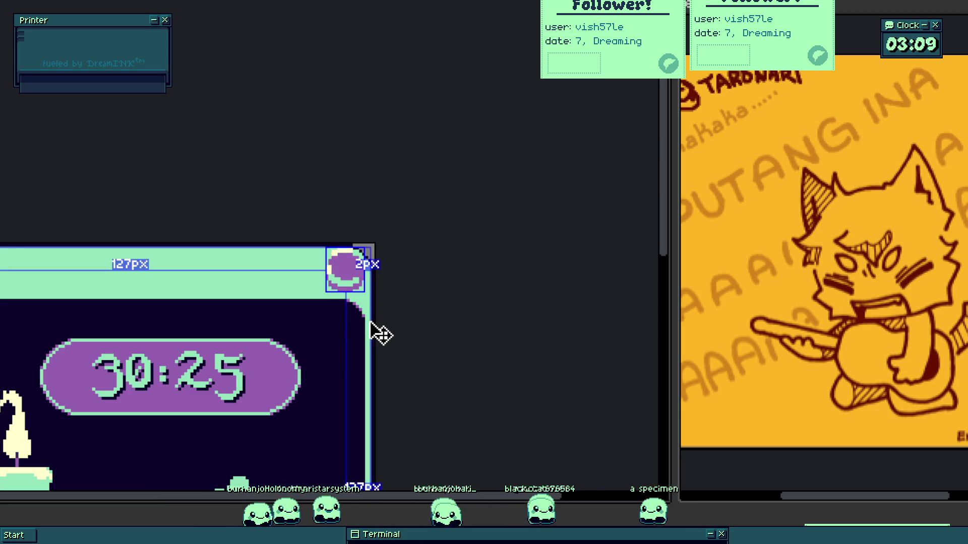
scroll(378, 330, "up", 6)
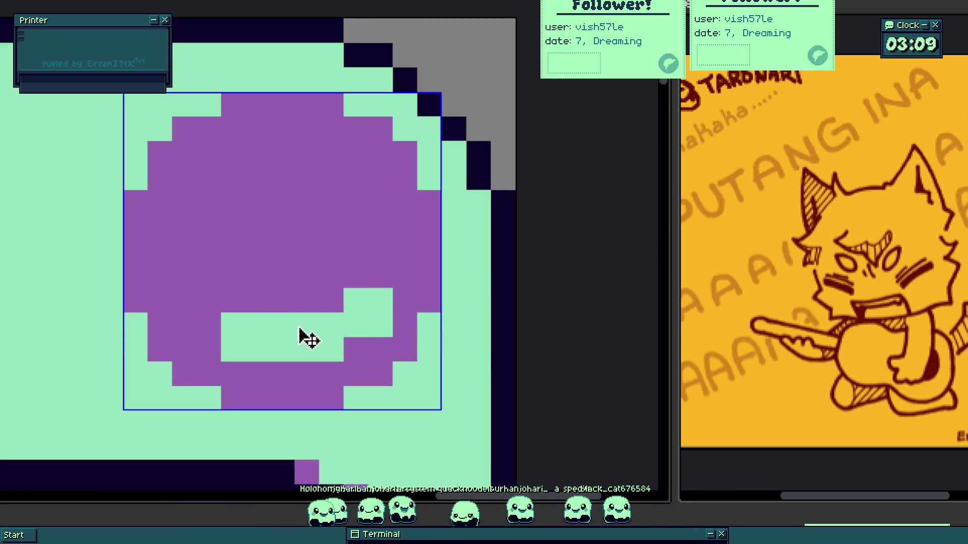
key("ctrl+z")
key("ctrl+z")
key("b")
- Pencil two crossing diagonal mint lines to cut an X through the purple circle
left_click_drag(184, 154, 386, 330)
key("ctrl+z")
left_click_drag(222, 191, 384, 319)
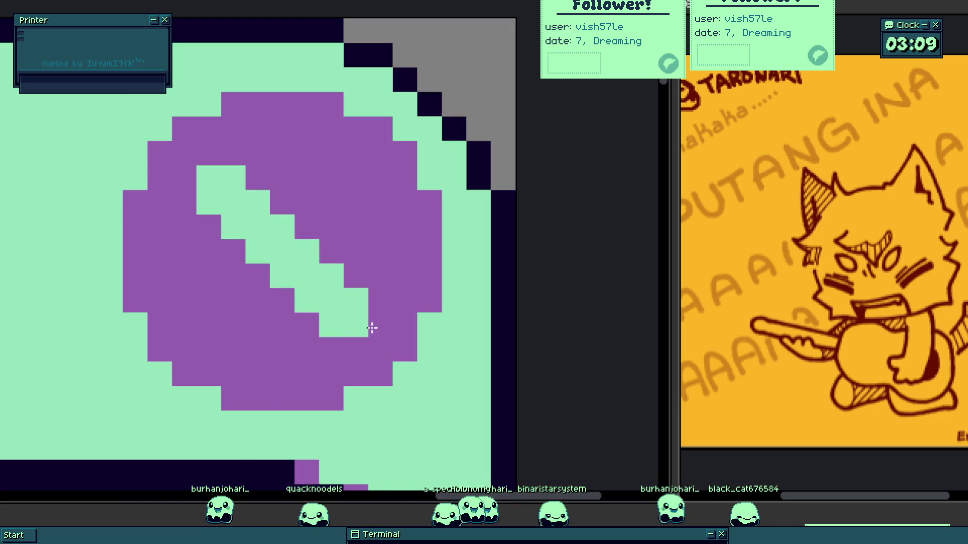
left_click_drag(235, 324, 345, 180)
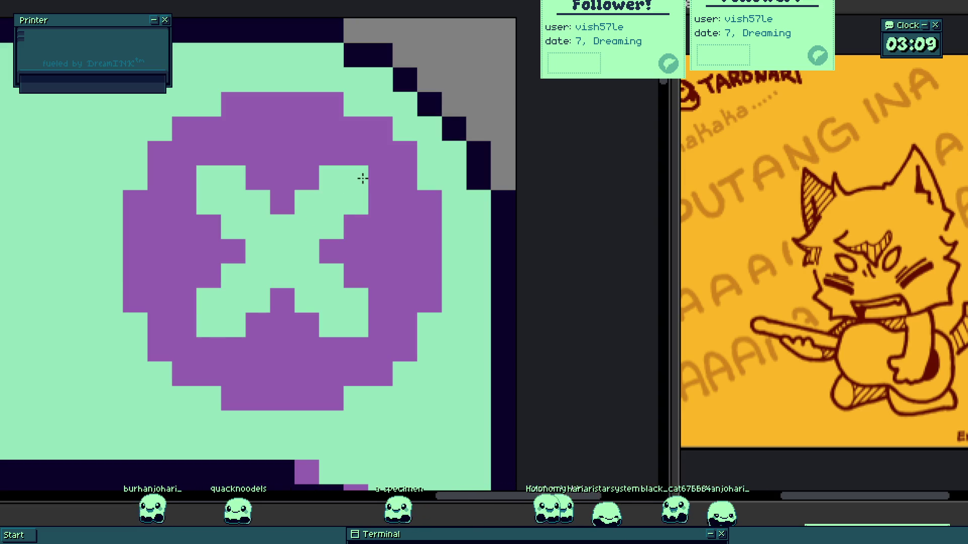
scroll(363, 178, "down", 5)
scroll(388, 275, "up", 2)
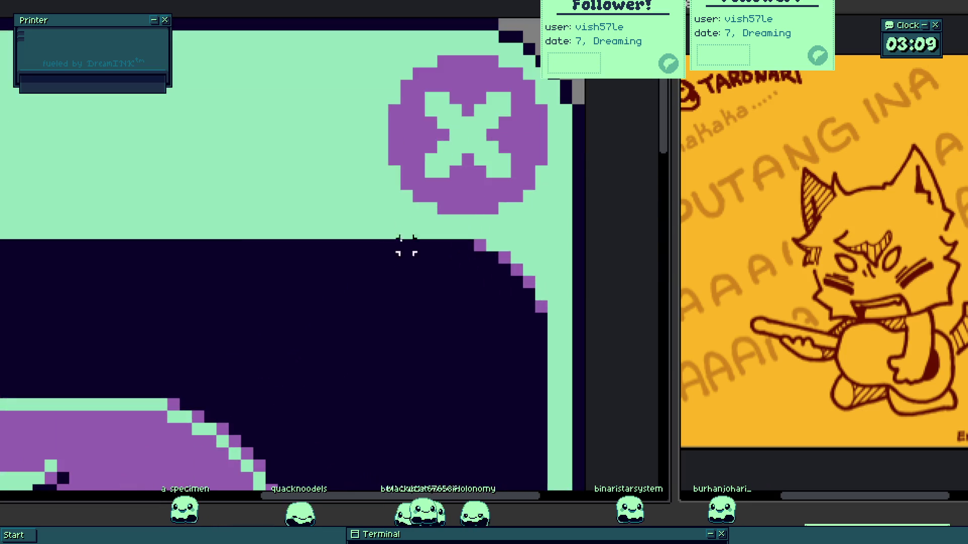
left_click(373, 247)
- Place a copy of the X button to its left and fill its cross solid purple
left_click_drag(391, 274, 34, 301)
scroll(303, 252, "down", 2)
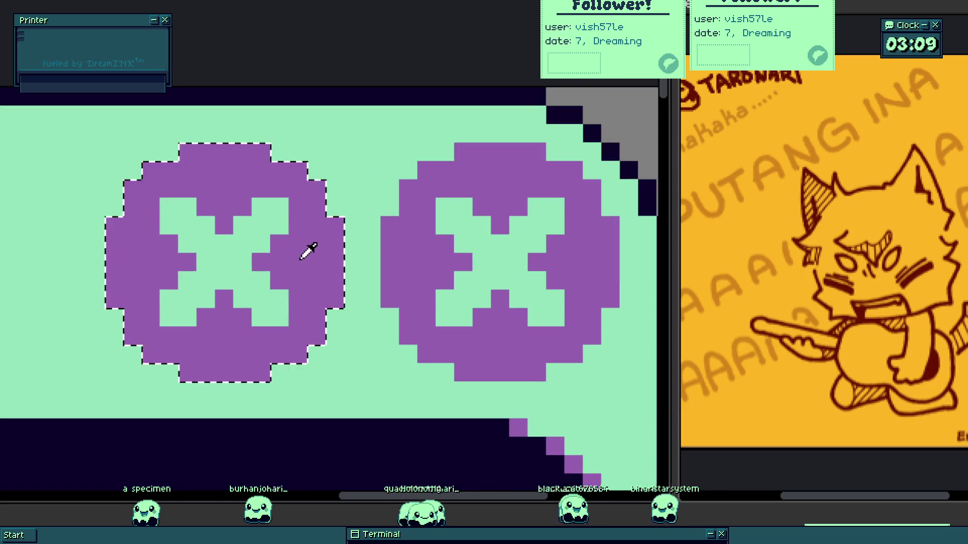
scroll(223, 244, "up", 1)
left_click(222, 244)
scroll(201, 279, "down", 2)
scroll(345, 263, "up", 1)
- Paint a mint minus dash across the copy with a dark shadow line beneath it
left_click(336, 271)
scroll(298, 280, "down", 1)
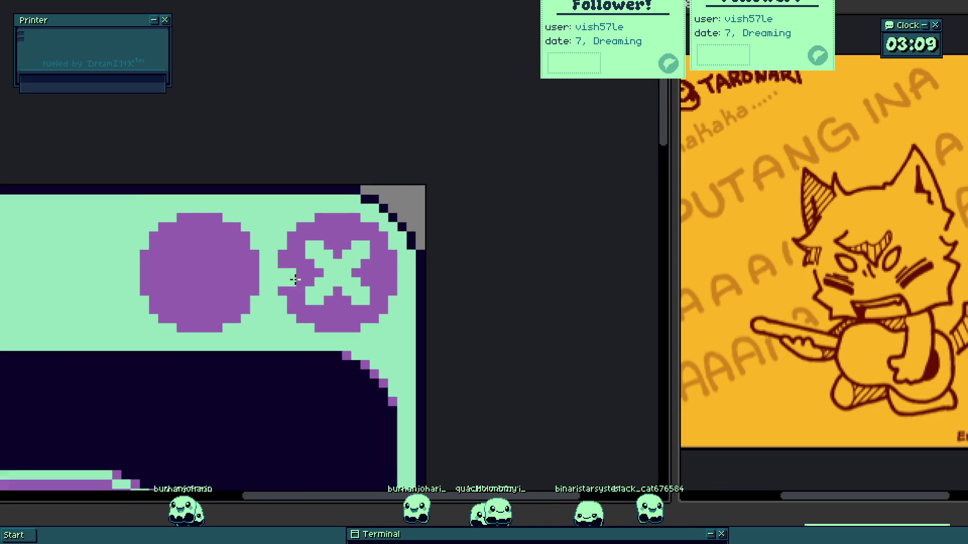
scroll(201, 265, "up", 1)
scroll(267, 266, "up", 1)
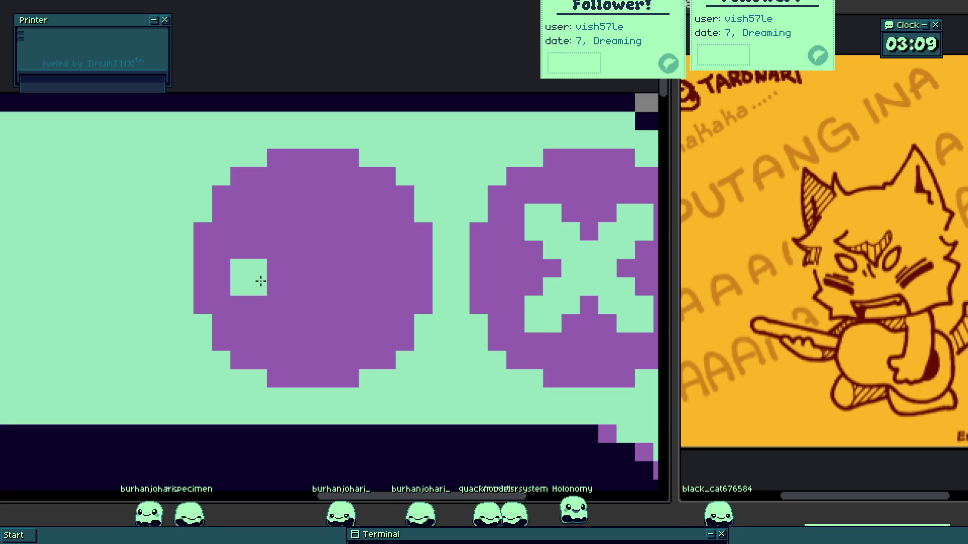
scroll(261, 281, "up", 2)
left_click_drag(261, 281, 512, 291)
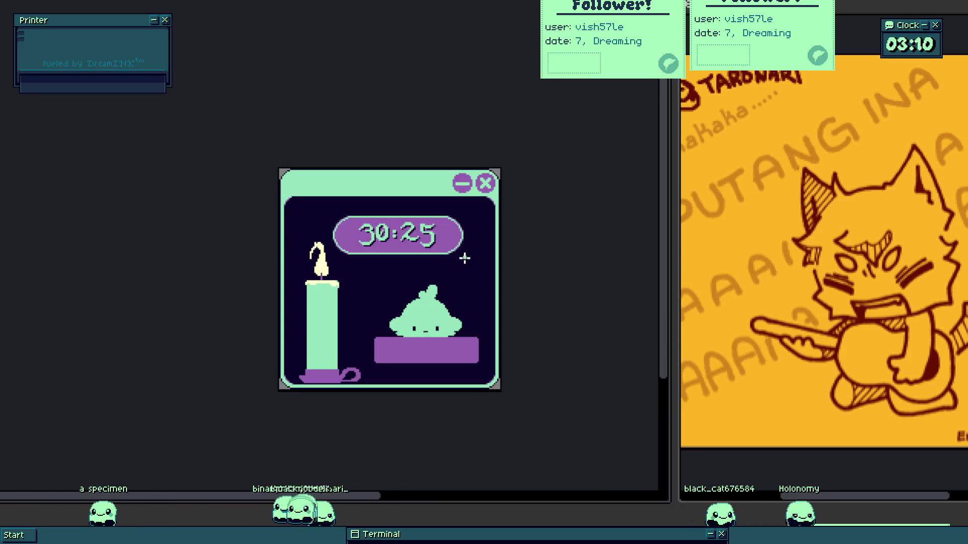
scroll(459, 179, "up", 5)
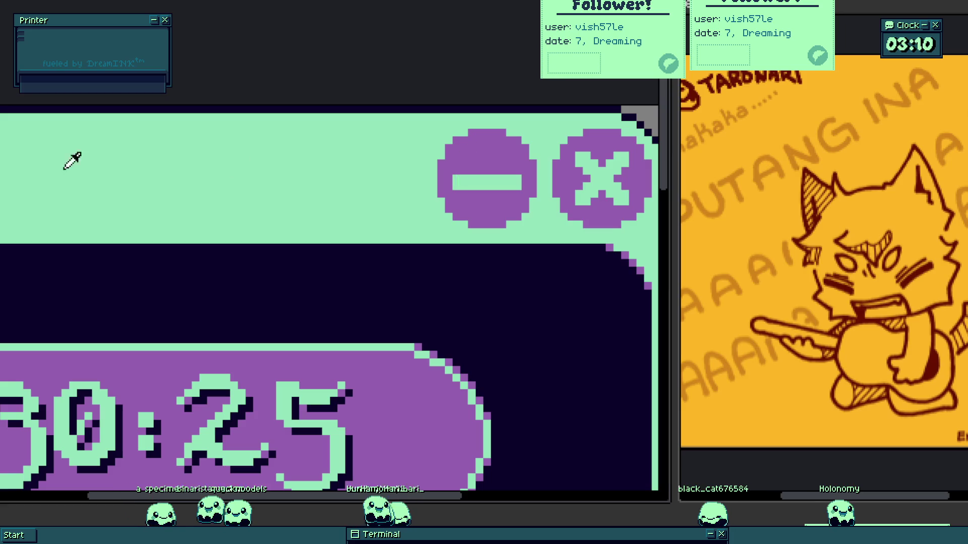
scroll(329, 282, "up", 2)
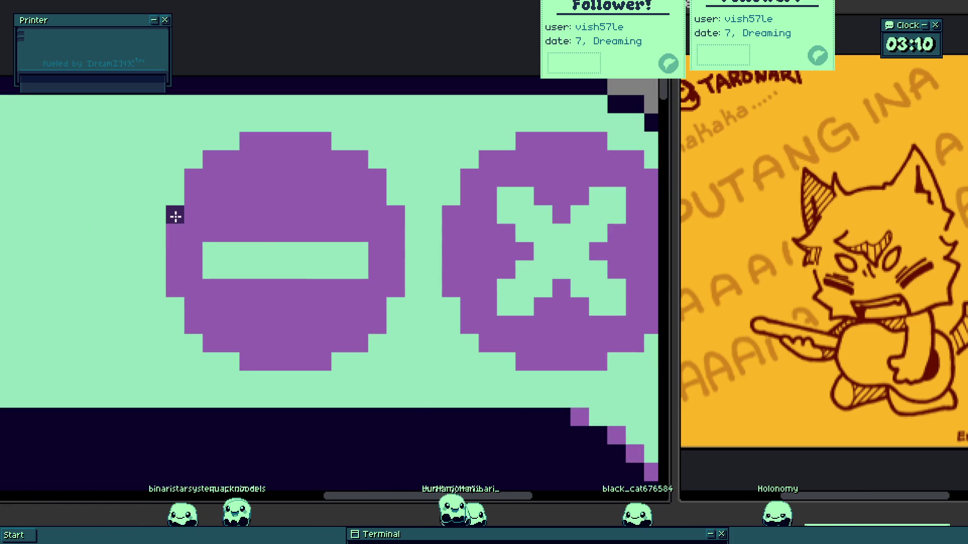
left_click(240, 288)
left_click_drag(240, 288, 285, 288)
scroll(322, 285, "right", 3)
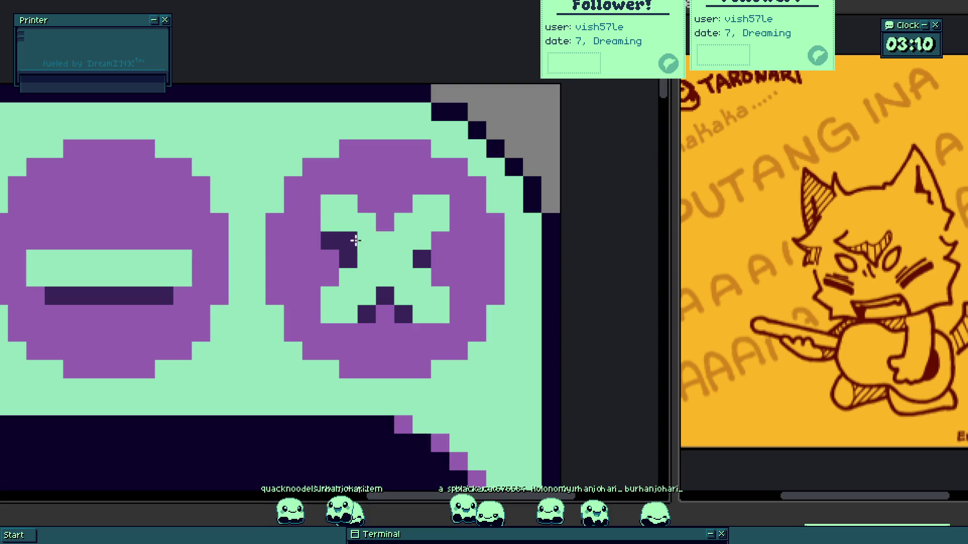
- Stamp a purple circle left of the minimize button and move an X-circle copy to the top-left corner
scroll(435, 237, "down", 3)
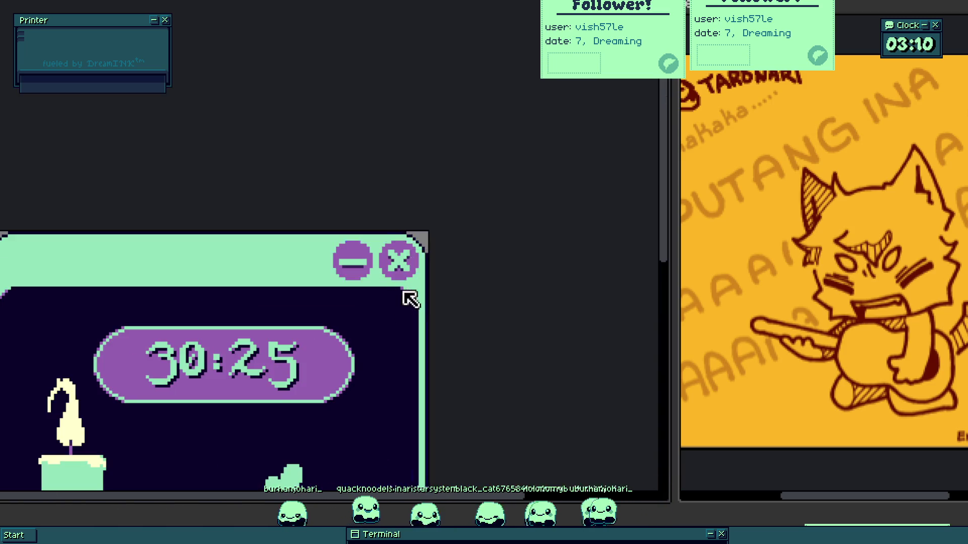
scroll(406, 300, "up", 3)
scroll(411, 279, "up", 1)
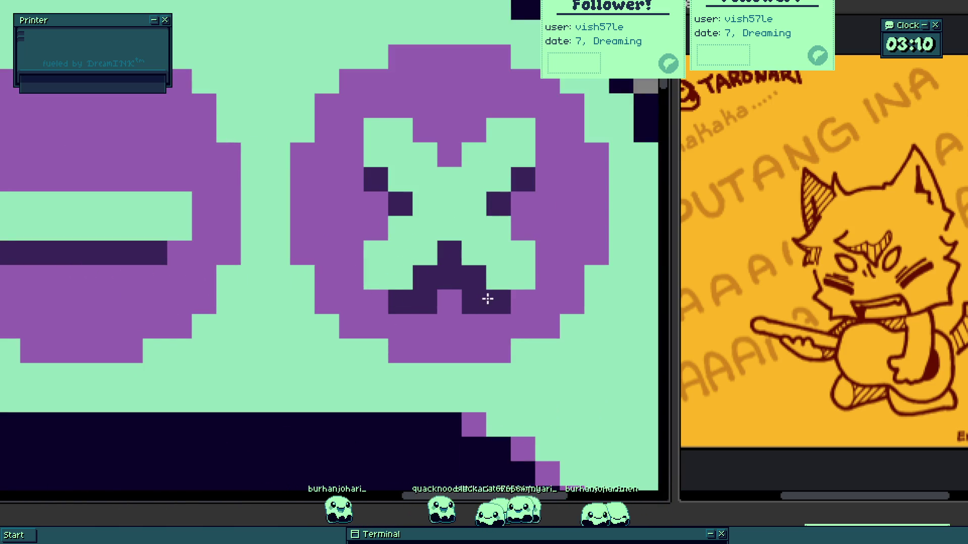
scroll(426, 268, "down", 8)
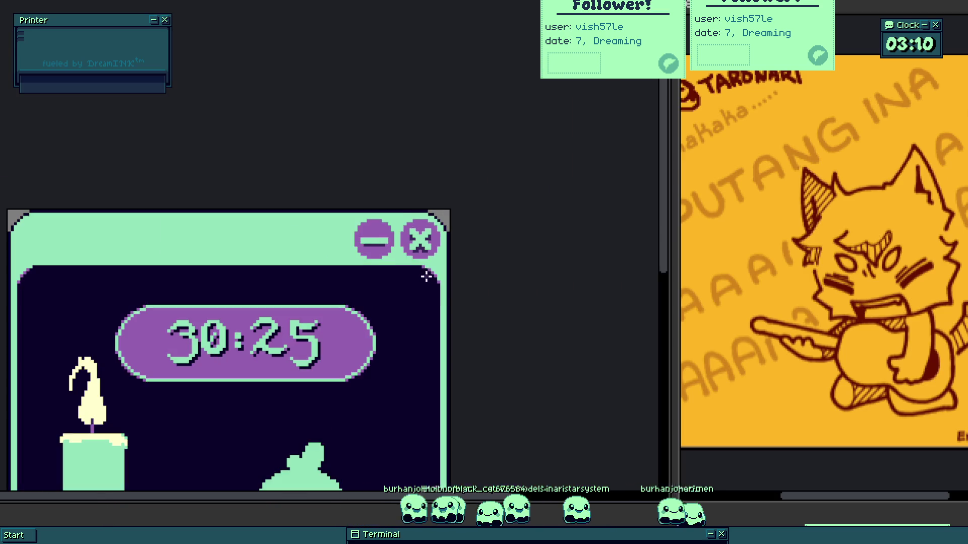
scroll(424, 290, "down", 2)
left_click_drag(423, 298, 494, 261)
scroll(481, 266, "up", 2)
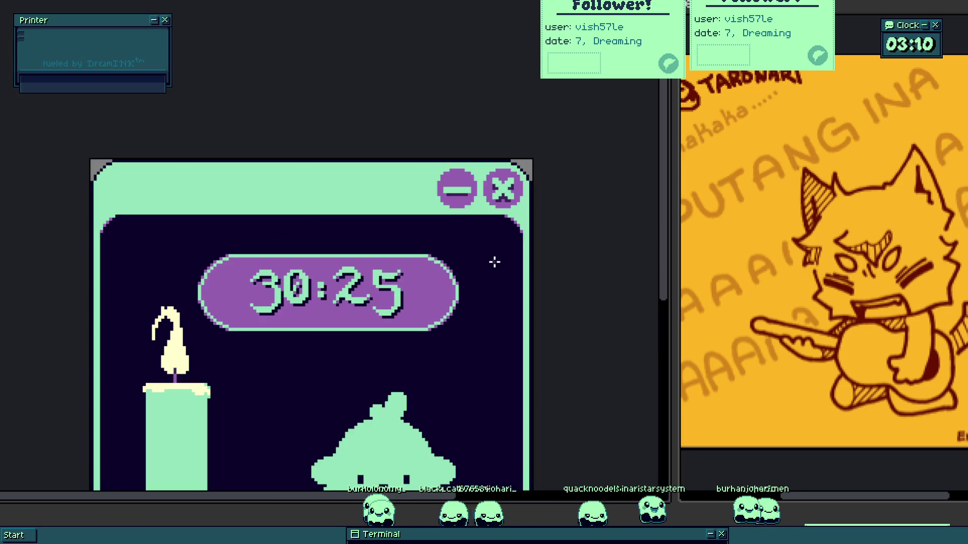
scroll(465, 168, "up", 3)
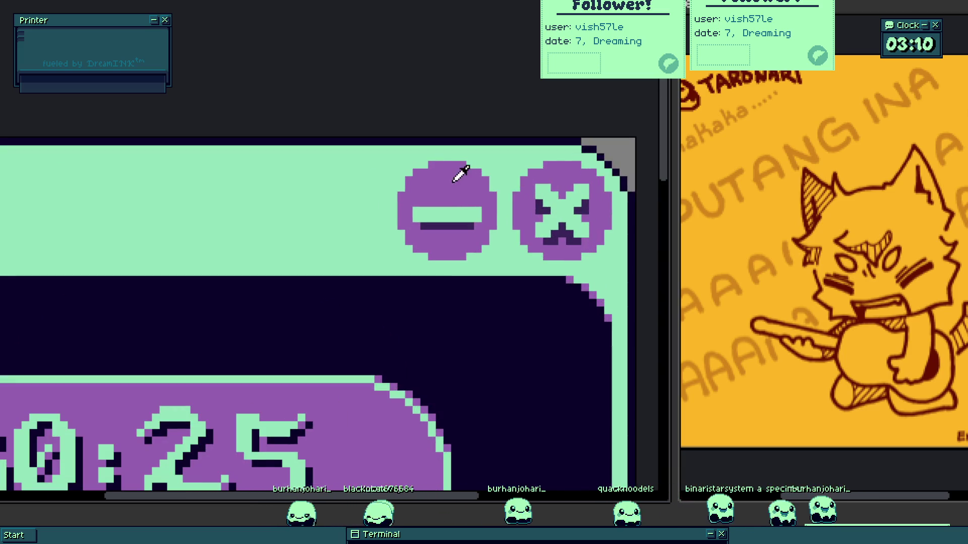
left_click(355, 204)
mouse_move(324, 231)
left_mouse_down()
mouse_move(399, 210)
mouse_move(378, 147)
mouse_move(307, 206)
mouse_move(285, 205)
left_mouse_up()
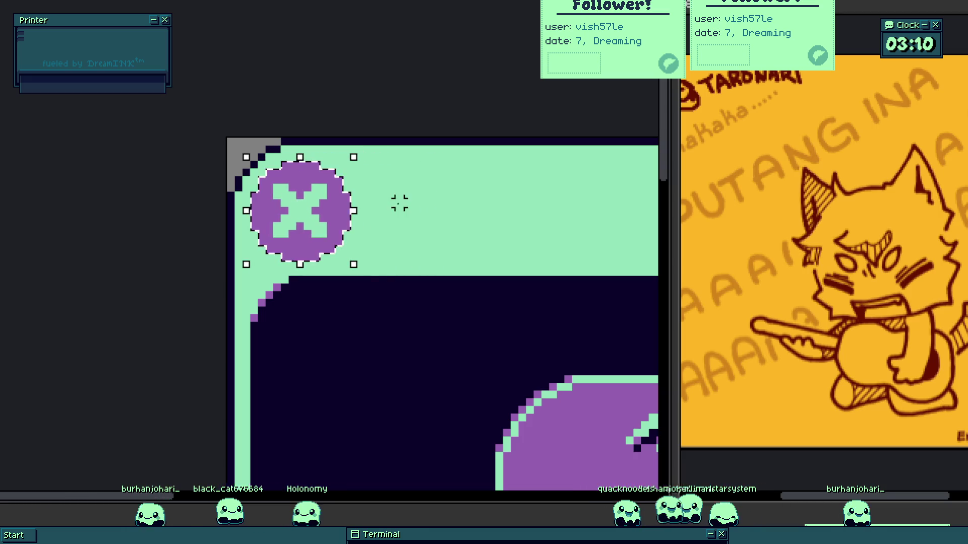
- Paste an X-circle copy to the right and merge the circles into one long purple title pill
scroll(337, 175, "up", 1)
scroll(353, 216, "down", 1)
key("ctrl+v")
scroll(309, 237, "down", 1)
left_click_drag(281, 232, 536, 226)
scroll(307, 208, "up", 1)
left_click(270, 212)
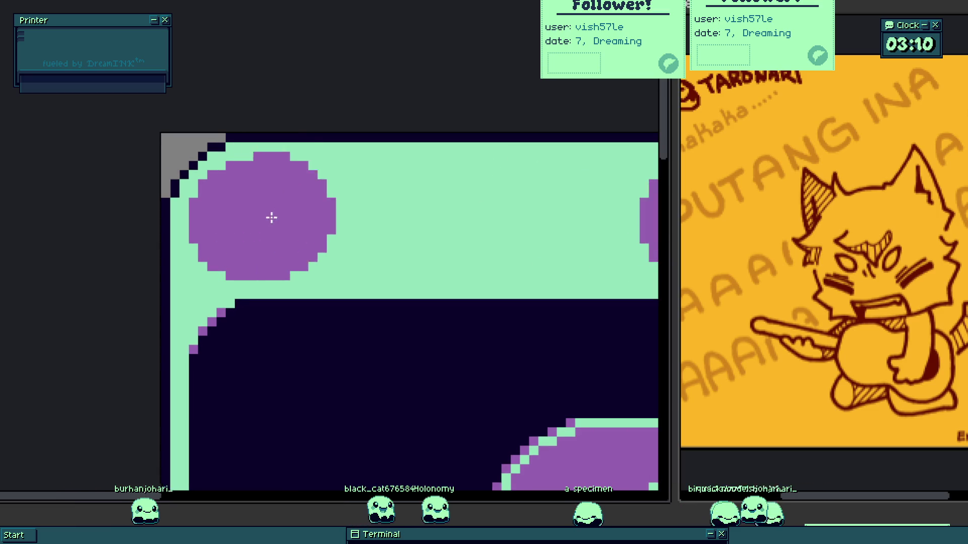
left_click(276, 224)
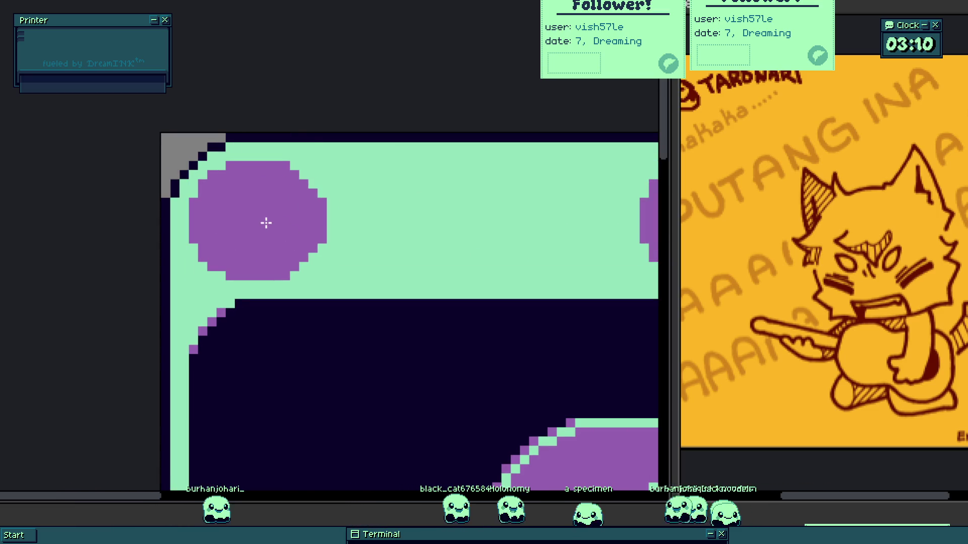
scroll(348, 222, "right", 5)
key("ctrl+z")
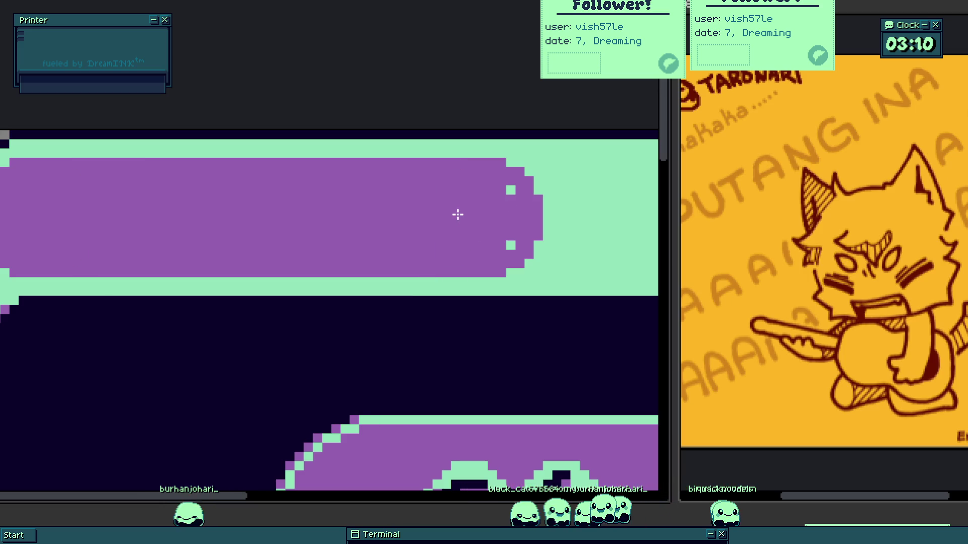
scroll(441, 214, "down", 3)
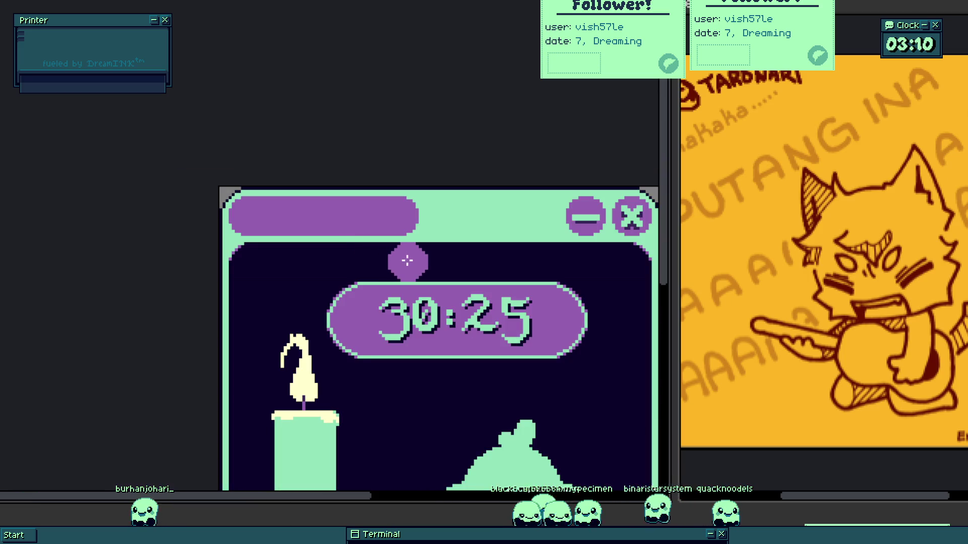
scroll(458, 205, "down", 1)
scroll(449, 193, "up", 1)
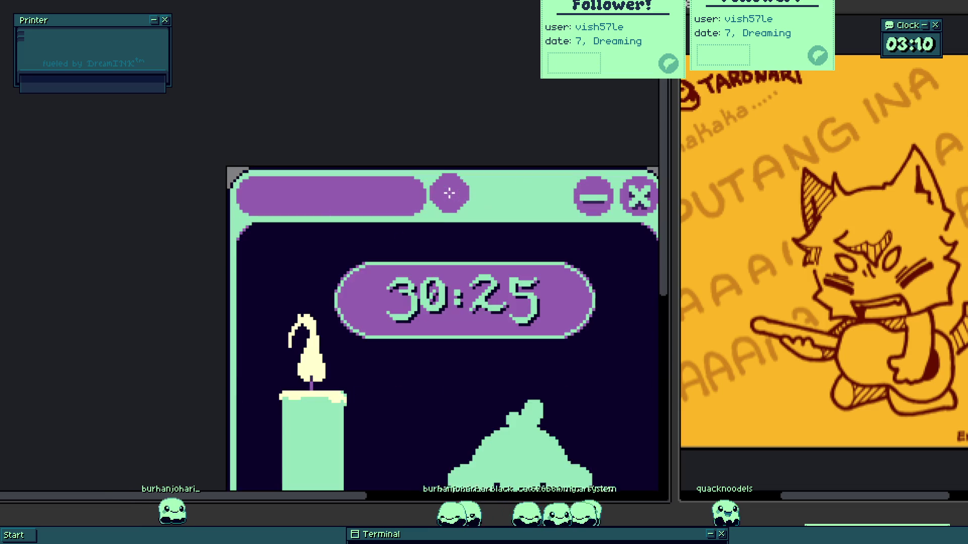
scroll(608, 190, "up", 1)
scroll(579, 189, "down", 1)
scroll(441, 255, "up", 1)
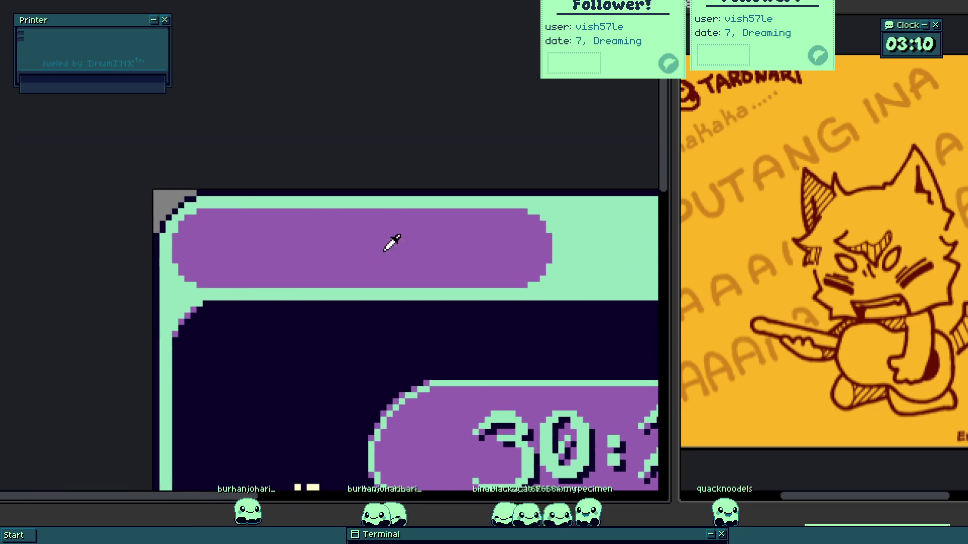
scroll(212, 202, "up", 1)
- Letter 'Pomo' inside the purple title bar and shift the lettering right into place
key("m")
mouse_move(176, 224)
left_mouse_down()
mouse_move(568, 309)
mouse_move(640, 306)
left_mouse_up()
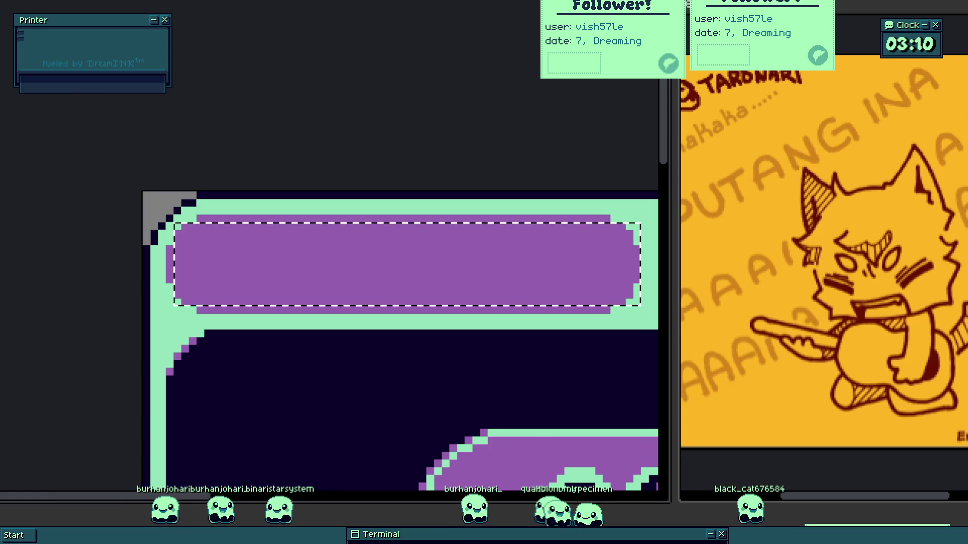
type("P")
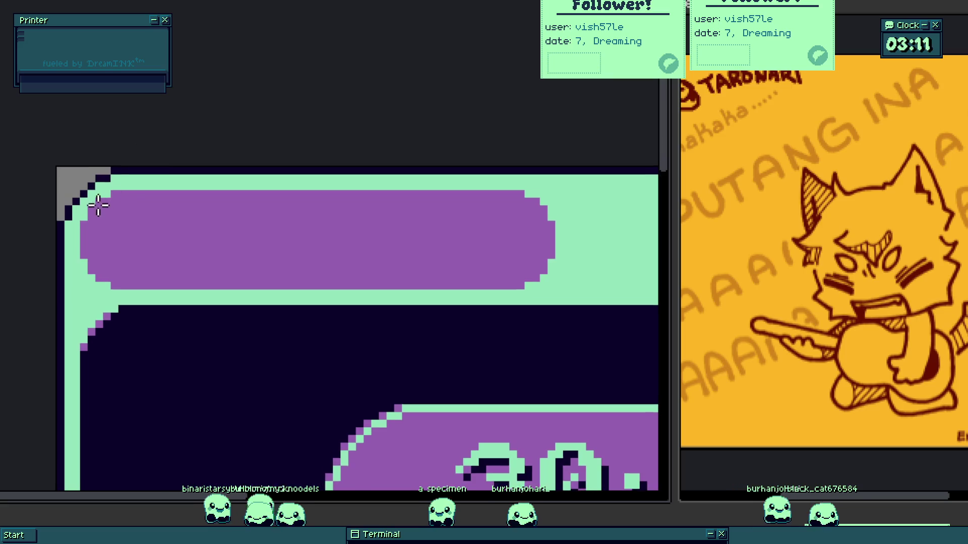
left_click_drag(98, 202, 467, 283)
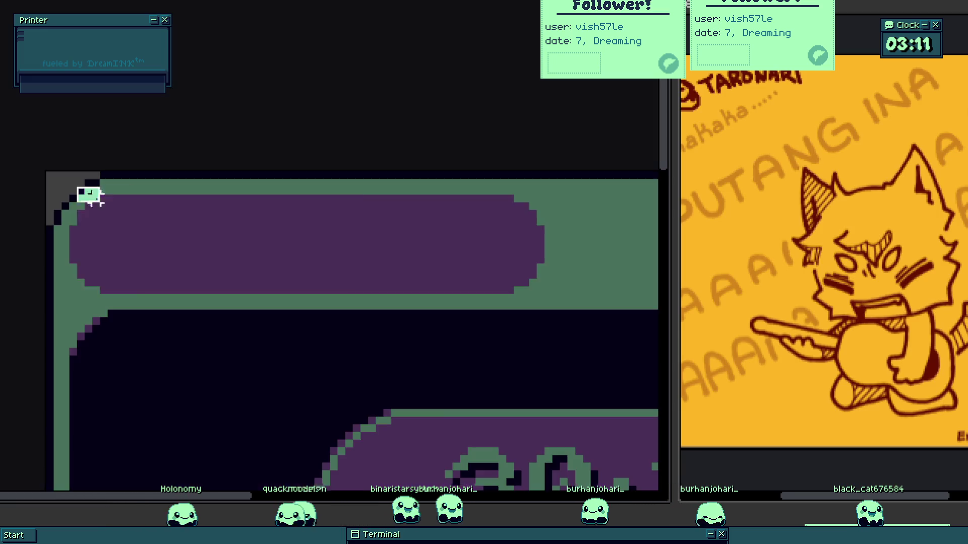
left_click_drag(91, 197, 601, 312)
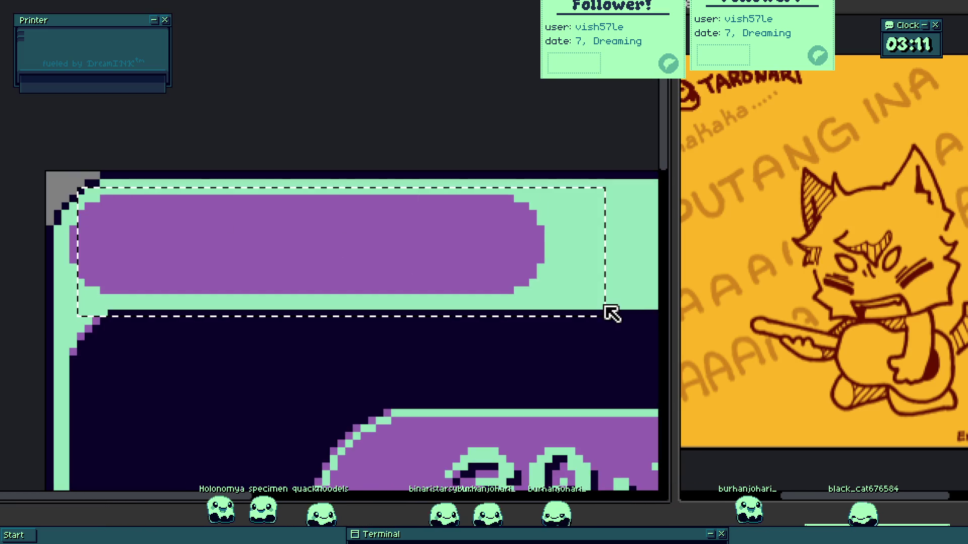
left_click_drag(255, 327, 288, 317)
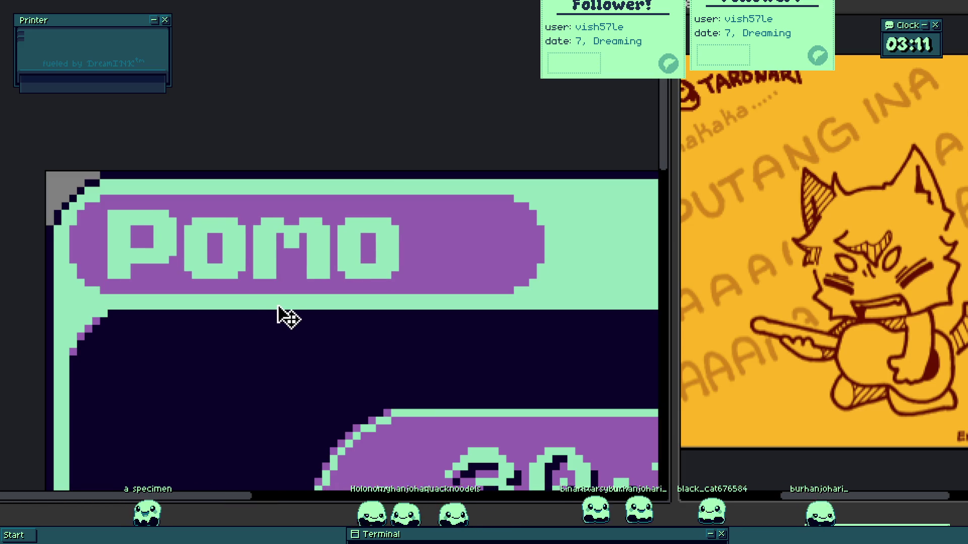
scroll(280, 316, "down", 3)
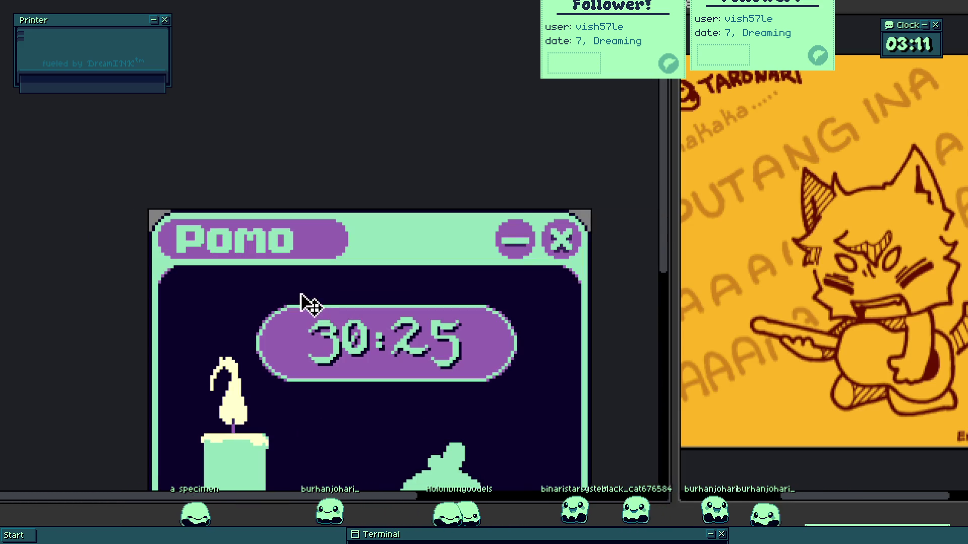
- Paint purple pixels beside the window's top-right corner next to the close button
left_click_drag(321, 307, 318, 274)
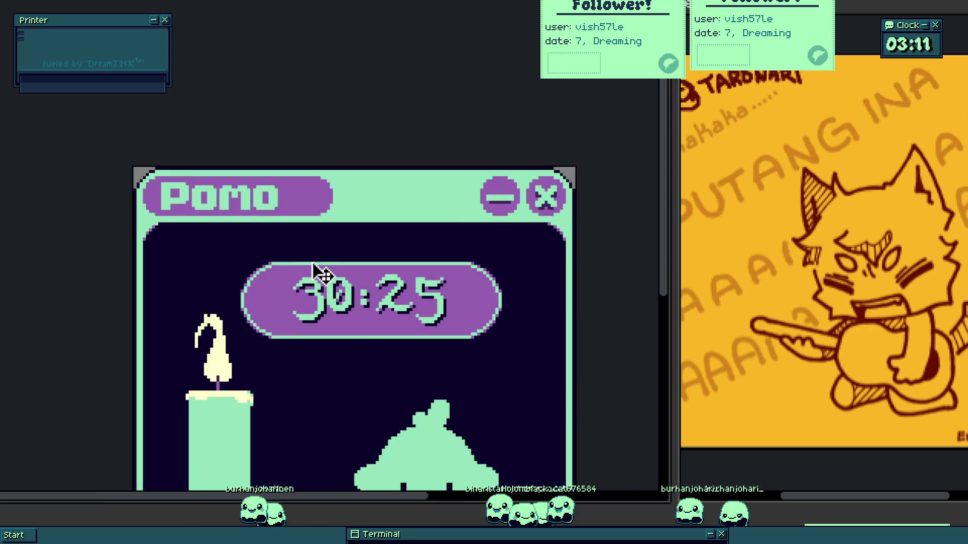
scroll(318, 274, "down", 3)
scroll(355, 262, "up", 3)
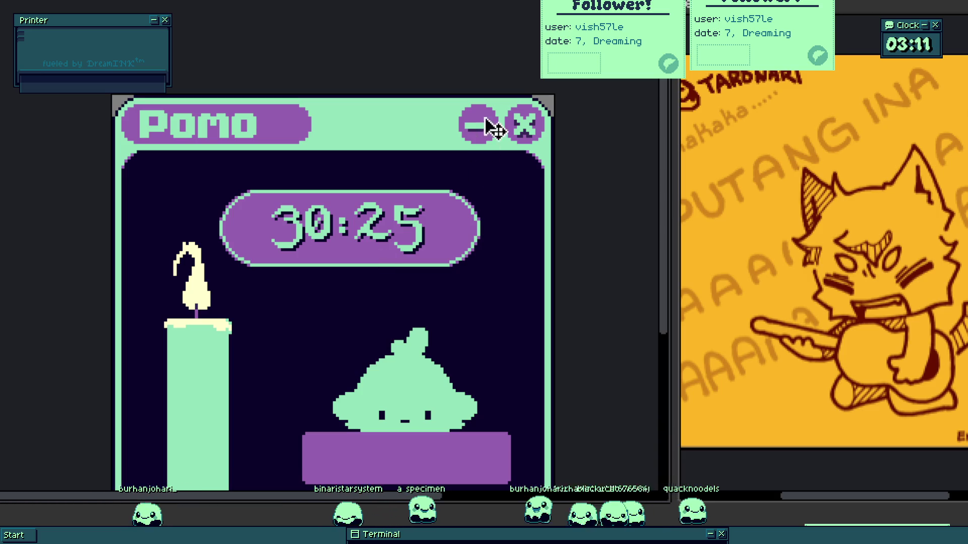
scroll(487, 133, "up", 5)
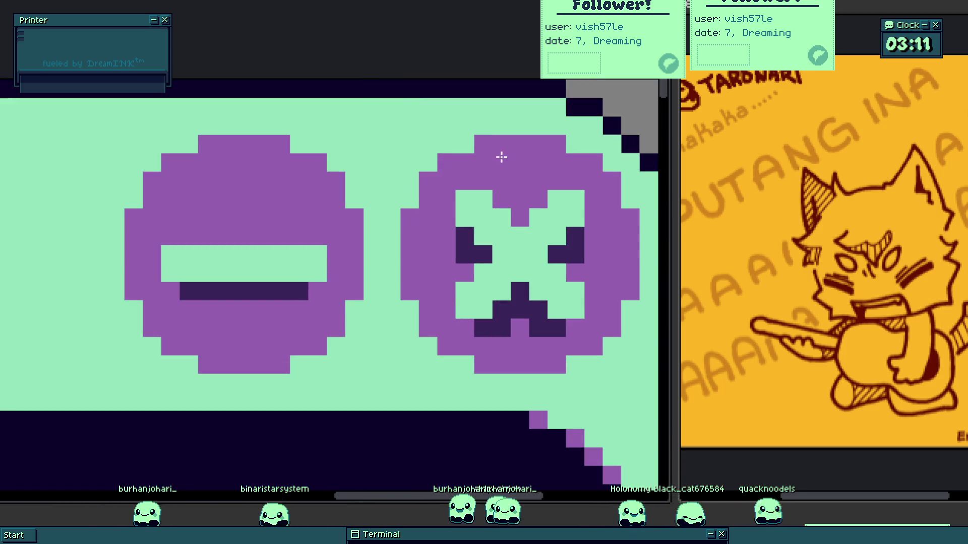
left_click_drag(550, 147, 363, 233)
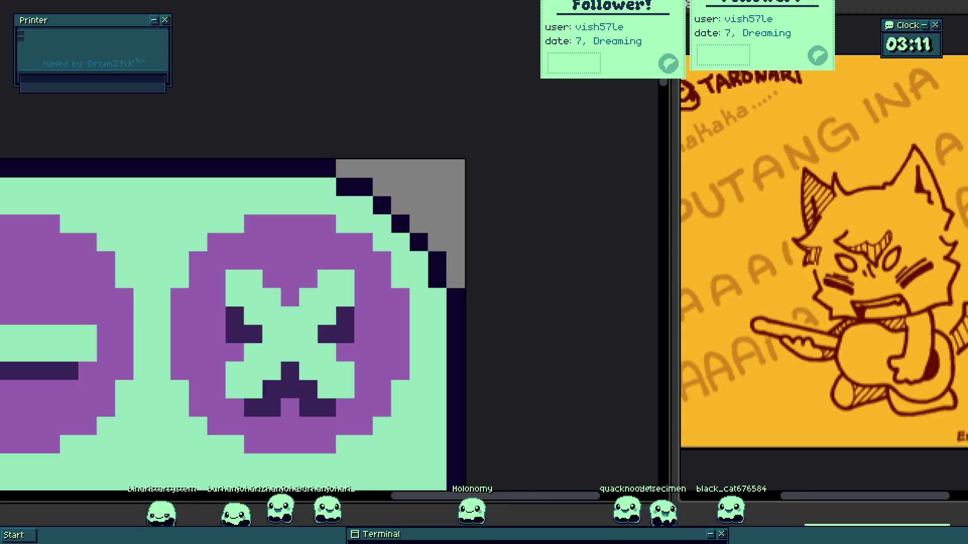
left_click_drag(312, 207, 350, 244)
left_click(362, 232)
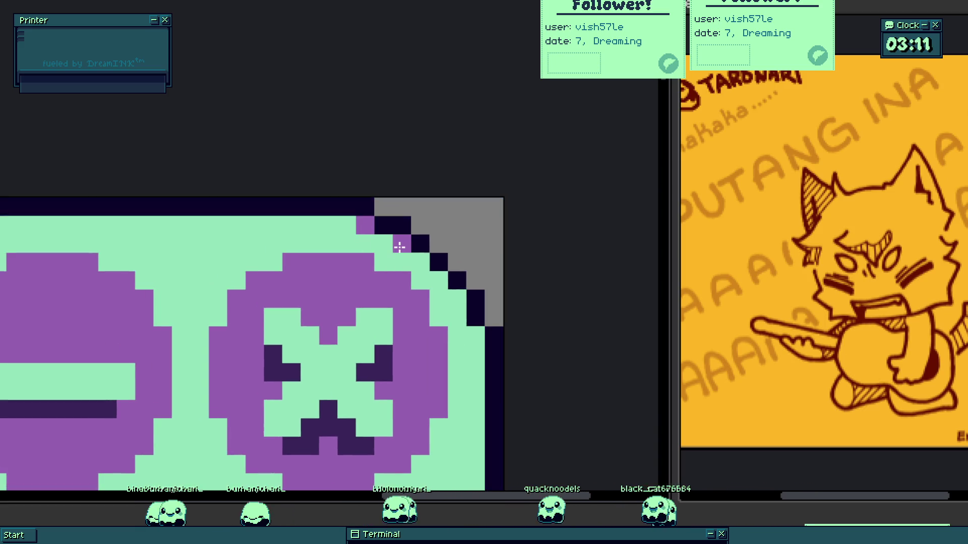
- Touch up the stray pixels at the title bar's top-left corner
scroll(444, 266, "down", 3)
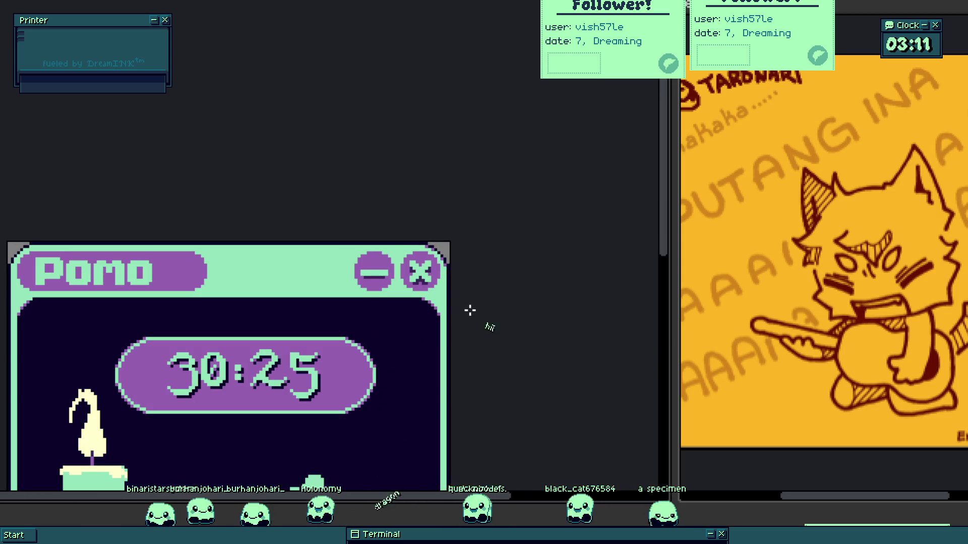
scroll(448, 261, "up", 3)
scroll(399, 260, "down", 2)
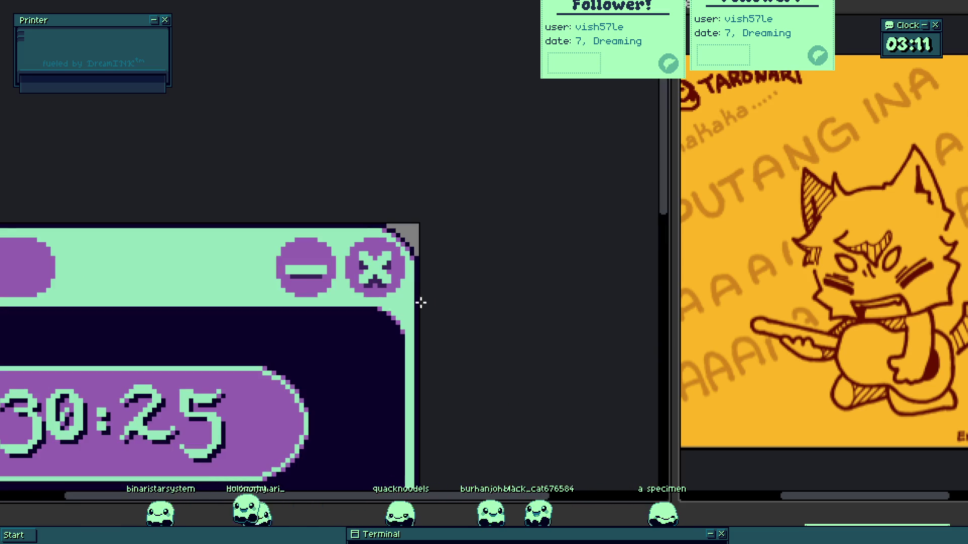
scroll(407, 280, "down", 2)
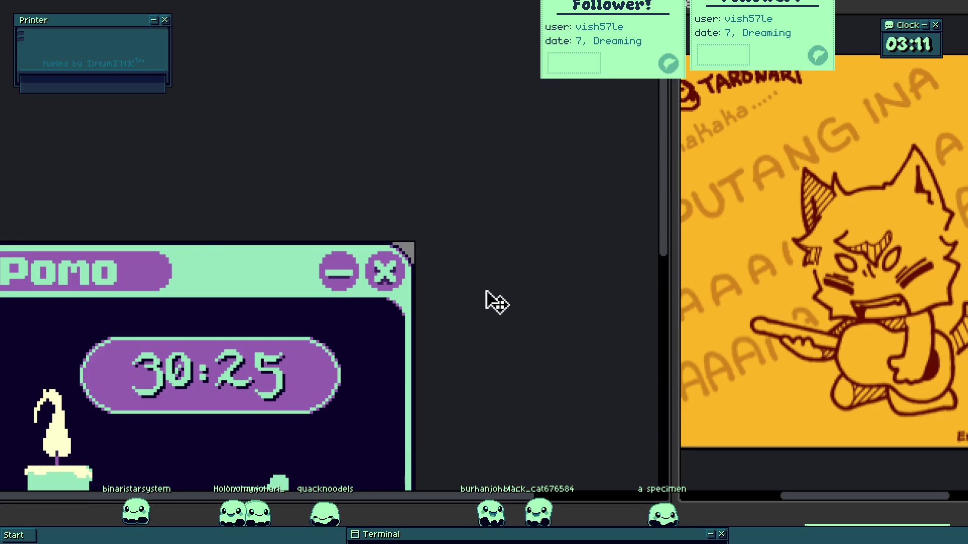
scroll(375, 240, "up", 2)
scroll(398, 293, "left", 10)
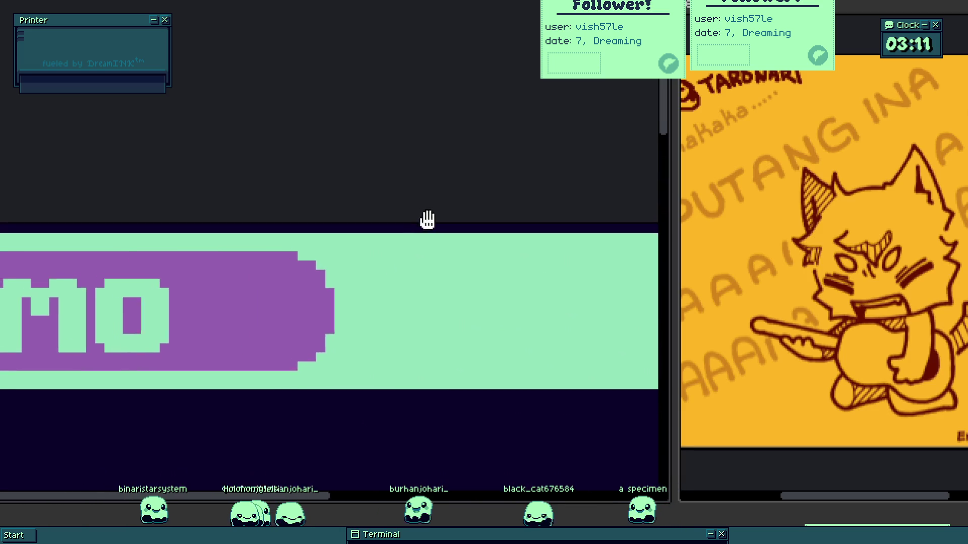
scroll(401, 288, "up", 3)
left_click_drag(229, 291, 302, 185)
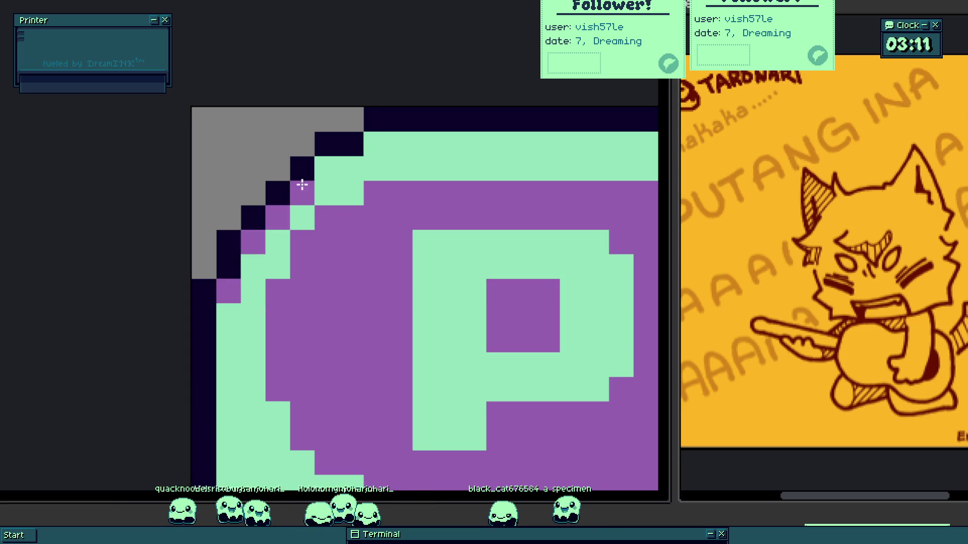
left_click_drag(379, 146, 352, 168)
- Repaint the bottom-left and bottom-right window corner diagonals dark
scroll(341, 240, "down", 3)
scroll(346, 423, "down", 5)
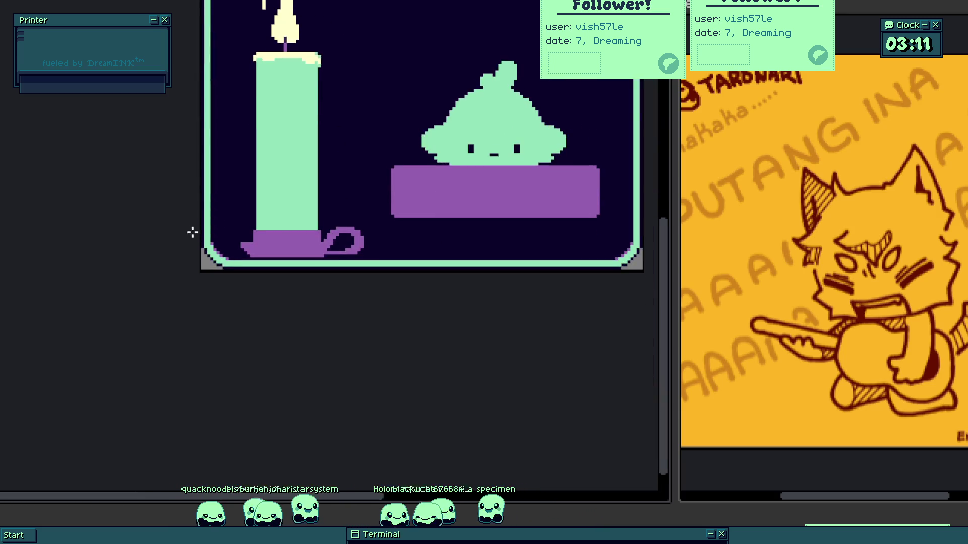
scroll(243, 316, "up", 3)
mouse_move(243, 317)
left_mouse_down()
mouse_move(246, 364)
mouse_move(313, 439)
mouse_move(372, 460)
left_mouse_up()
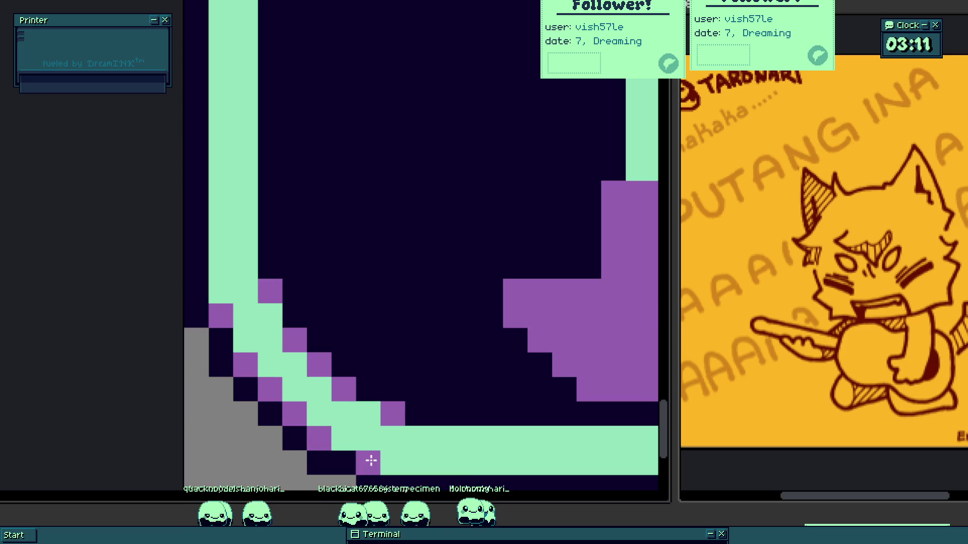
scroll(273, 387, "down", 5)
scroll(275, 353, "up", 3)
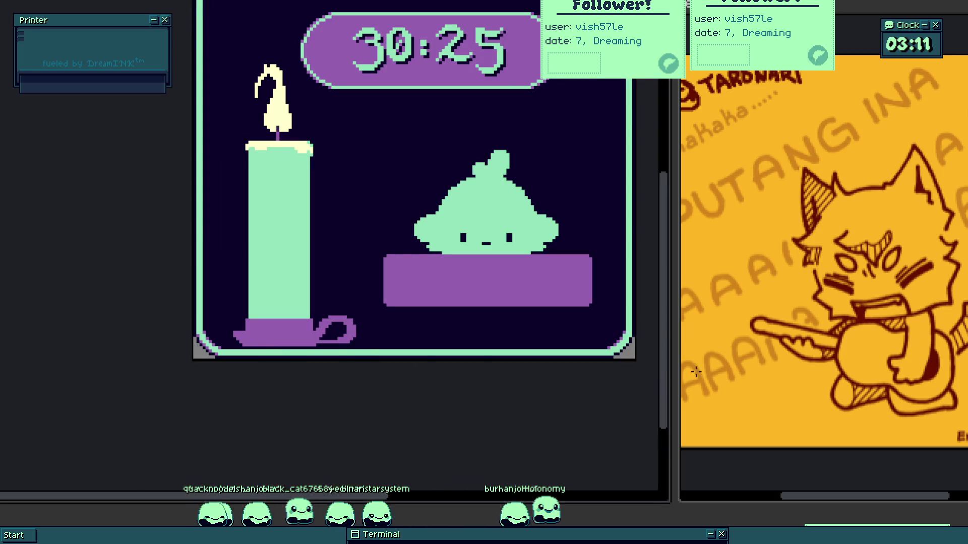
scroll(632, 350, "up", 5)
mouse_move(517, 382)
left_mouse_down()
mouse_move(572, 360)
mouse_move(605, 325)
mouse_move(609, 286)
left_mouse_up()
scroll(583, 337, "down", 5)
scroll(574, 321, "up", 3)
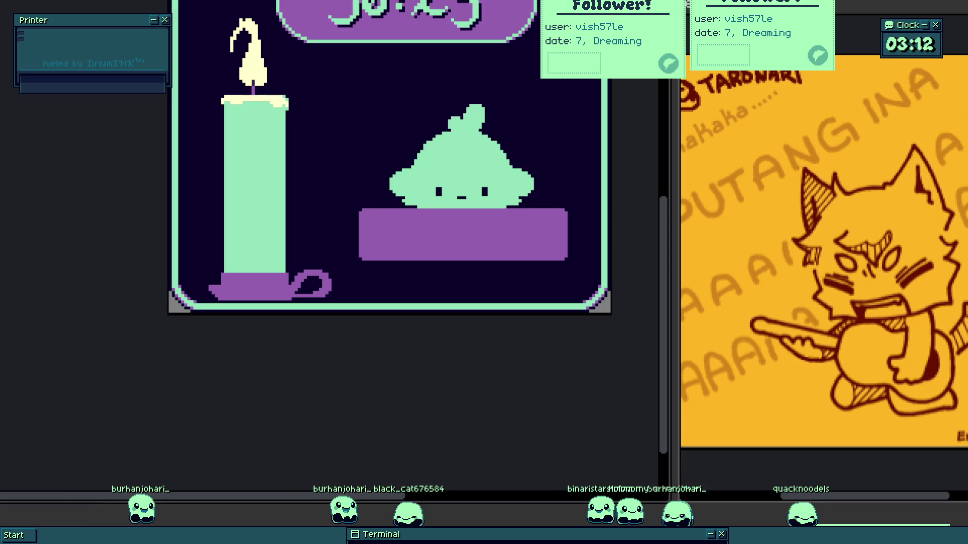
scroll(388, 192, "up", 2)
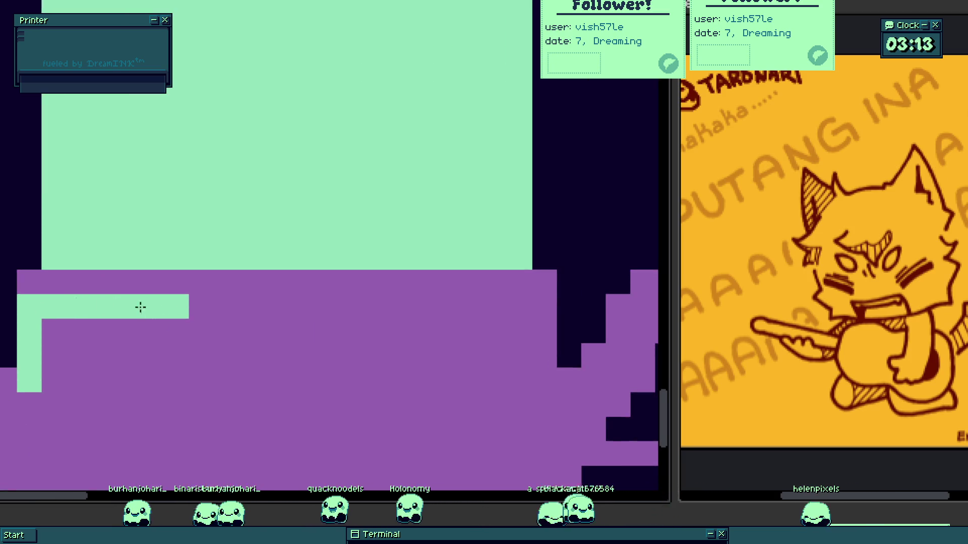
- Extend the mint highlight along the candle base and add a diagonal mint highlight on the holder
left_click_drag(141, 307, 523, 322)
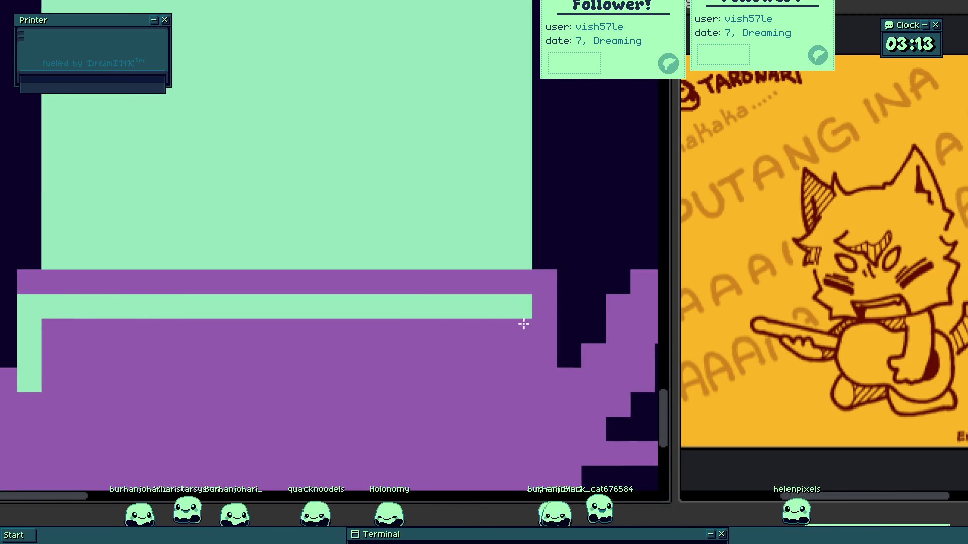
scroll(210, 329, "up", 3)
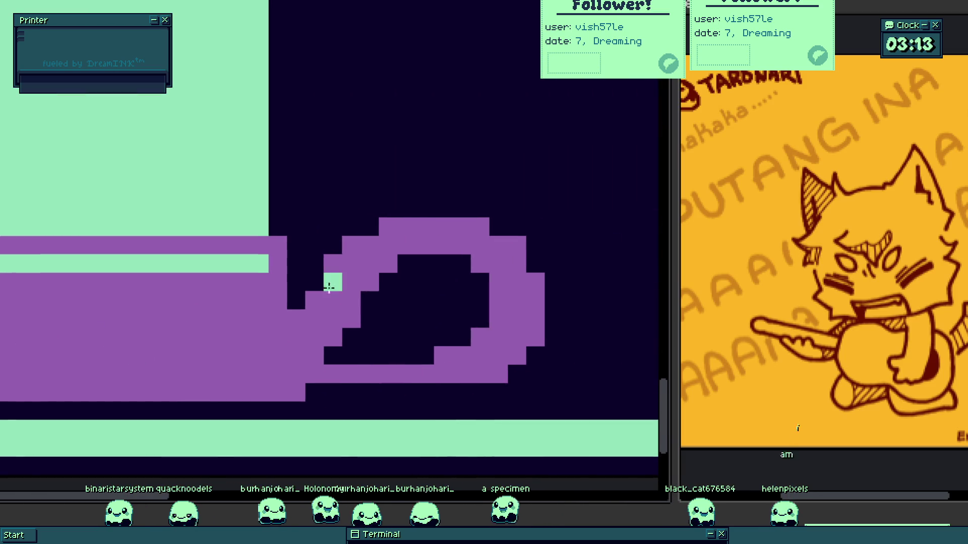
mouse_move(331, 280)
left_mouse_down()
mouse_move(313, 318)
mouse_move(347, 258)
mouse_move(391, 231)
left_mouse_up()
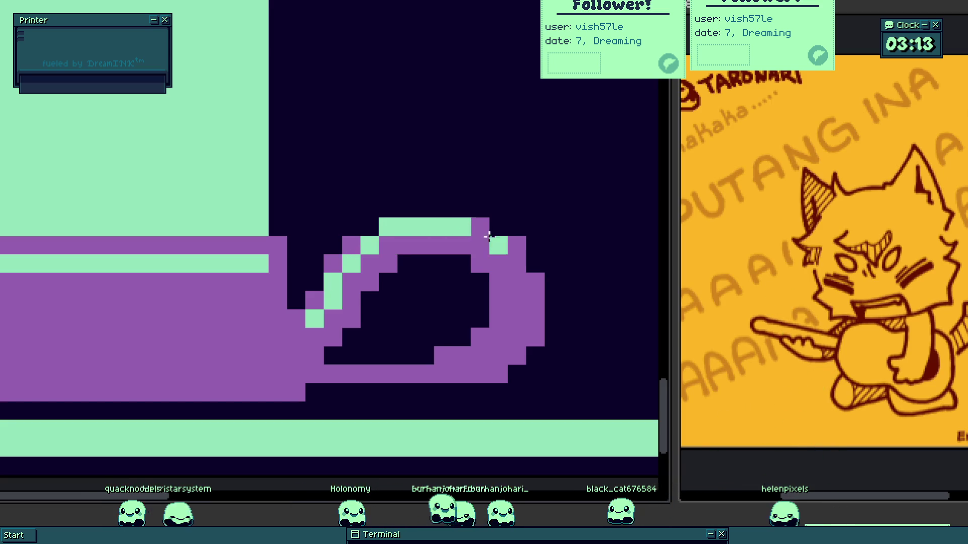
scroll(507, 259, "down", 4)
scroll(446, 307, "up", 2)
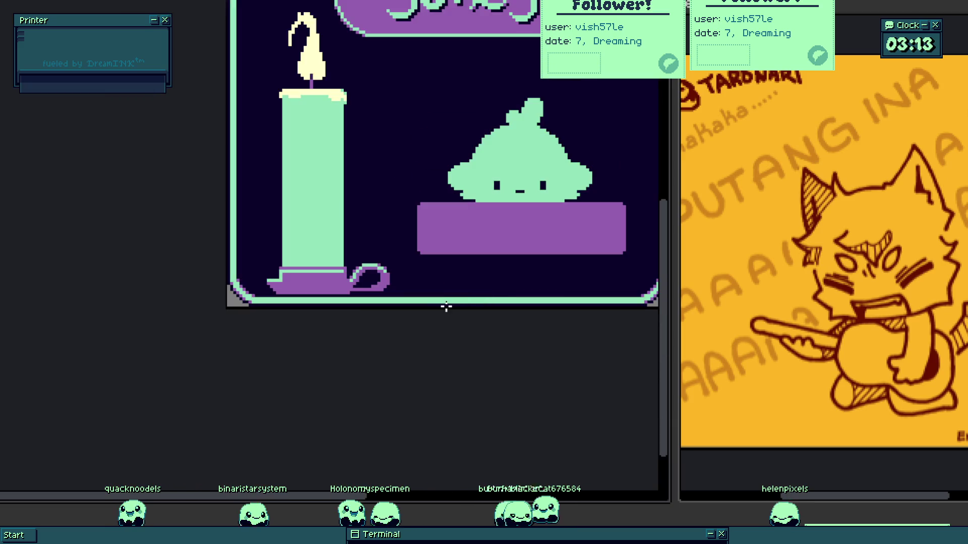
left_click(392, 291)
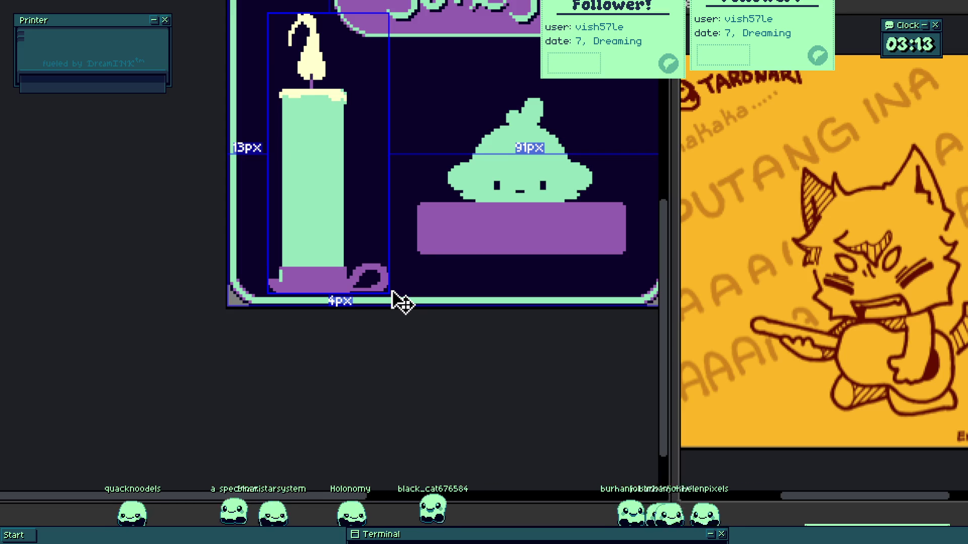
key("Escape")
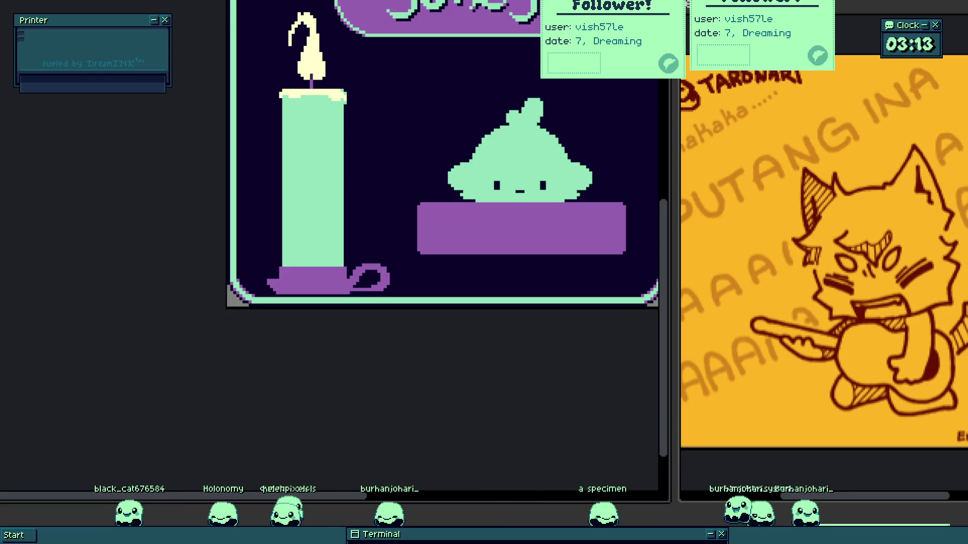
- Darken the holder's staircase edge pixels and draw a dashed dark purple line across its rim
scroll(227, 282, "up", 2)
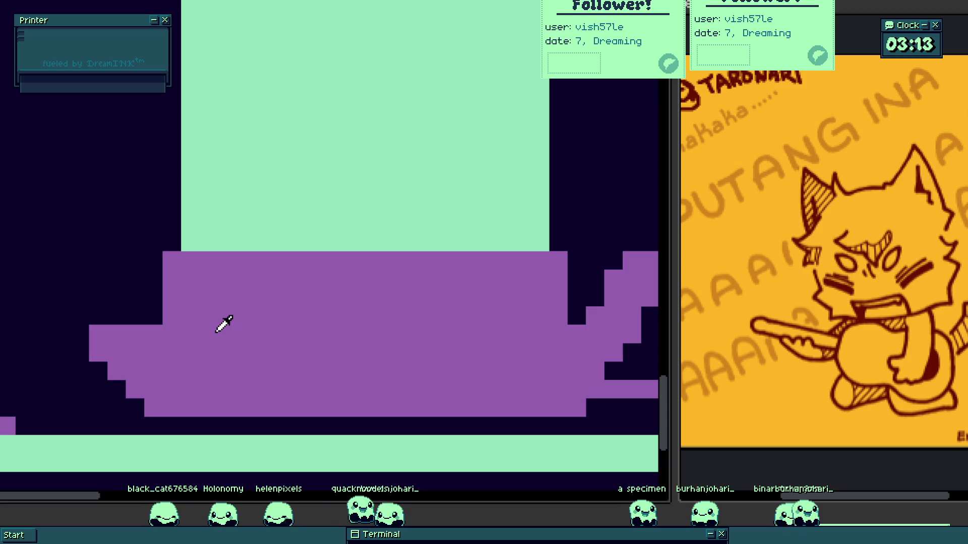
left_click_drag(211, 352, 319, 380)
left_click(287, 417)
scroll(282, 411, "up", 1)
left_click(231, 359)
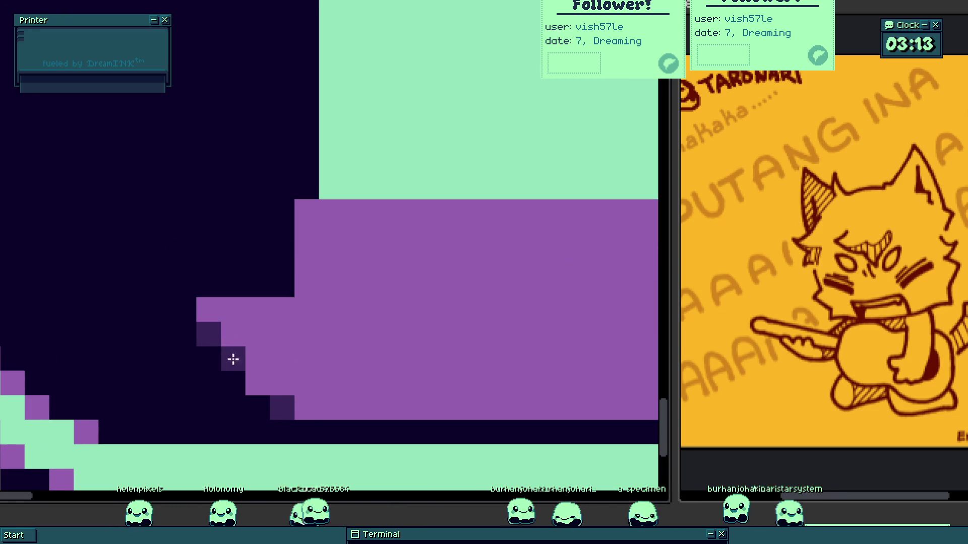
scroll(247, 378, "down", 3)
scroll(396, 375, "up", 2)
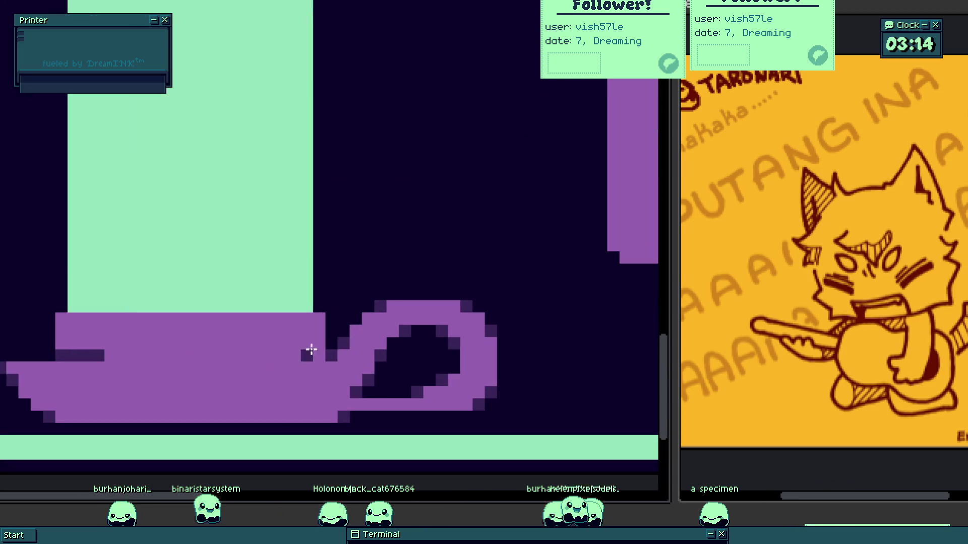
left_click_drag(183, 358, 180, 359)
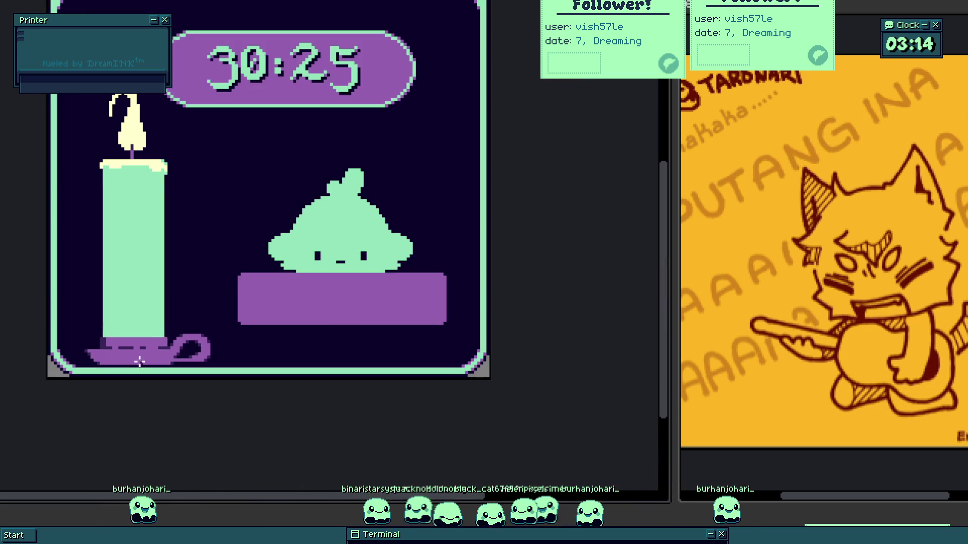
left_click(144, 368)
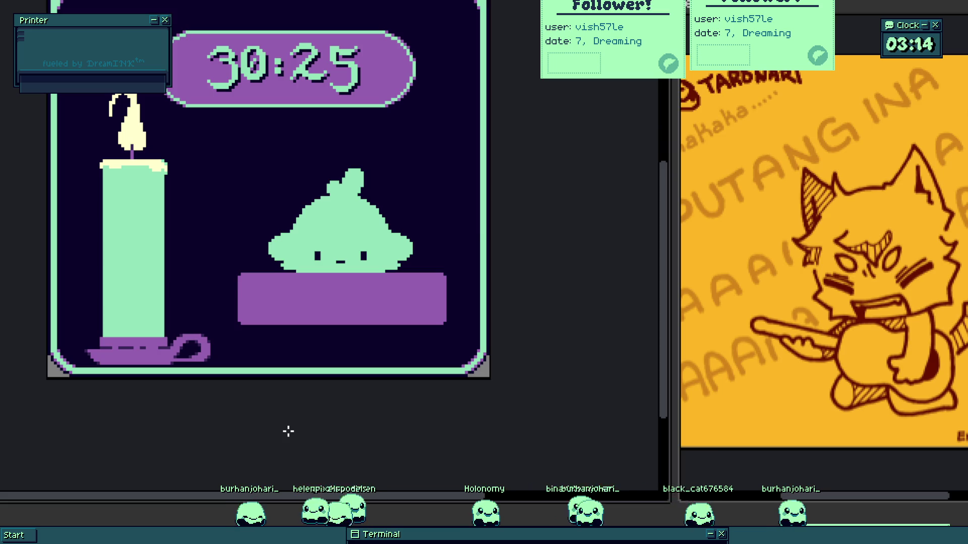
- Paint a wavy line of purple drip pixels under the candle's cream wax top
scroll(104, 325, "up", 4)
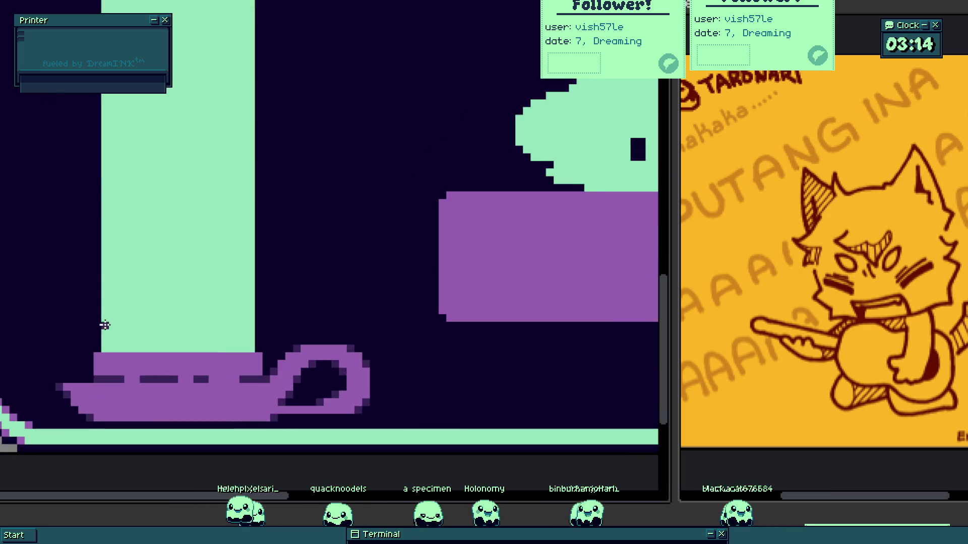
scroll(168, 304, "down", 2)
scroll(171, 266, "up", 5)
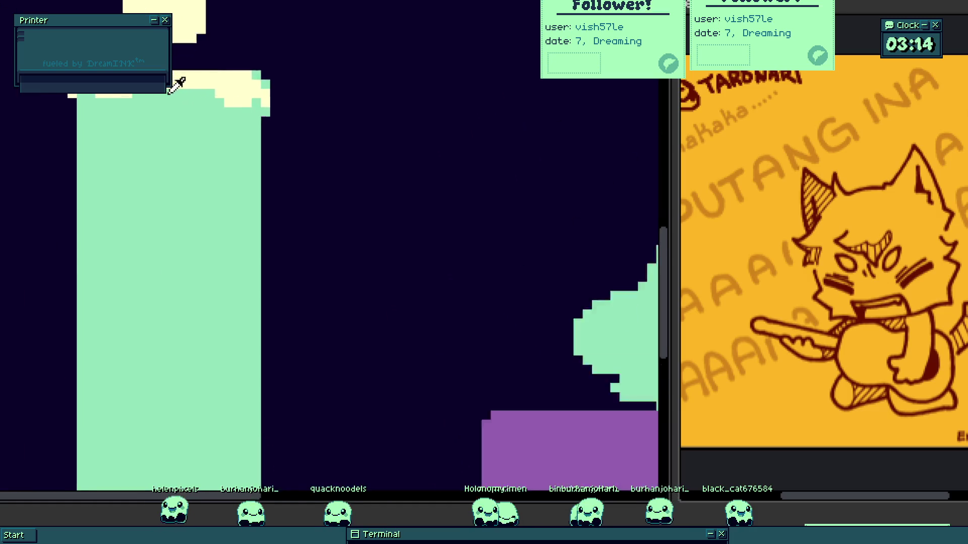
scroll(20, 216, "up", 2)
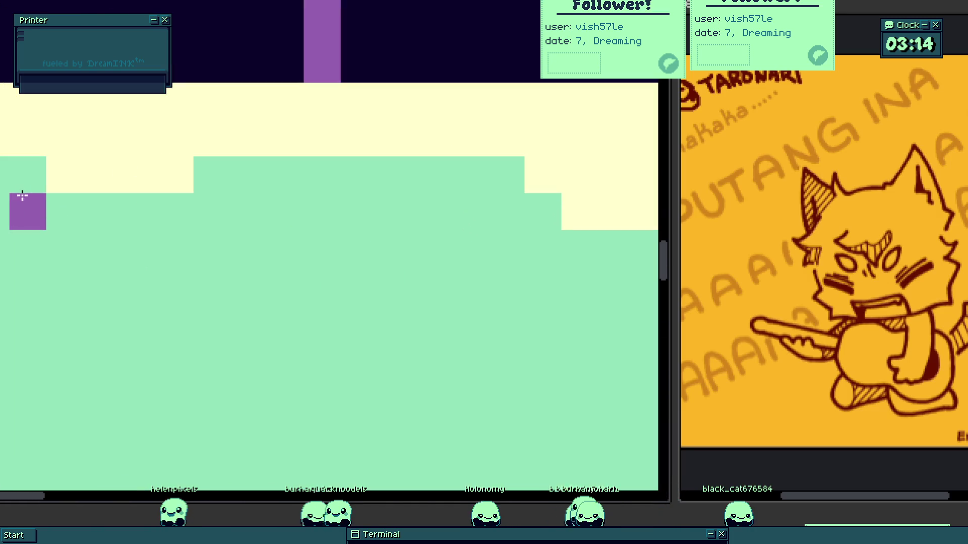
mouse_move(22, 184)
left_mouse_down()
mouse_move(43, 242)
mouse_move(95, 253)
mouse_move(142, 230)
left_mouse_up()
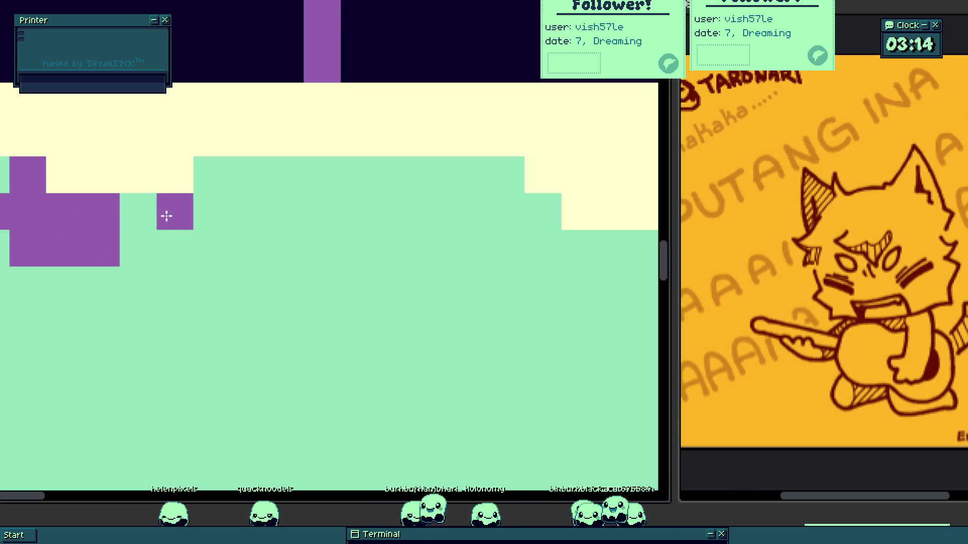
left_click(215, 207)
left_click(182, 236)
left_click(141, 274)
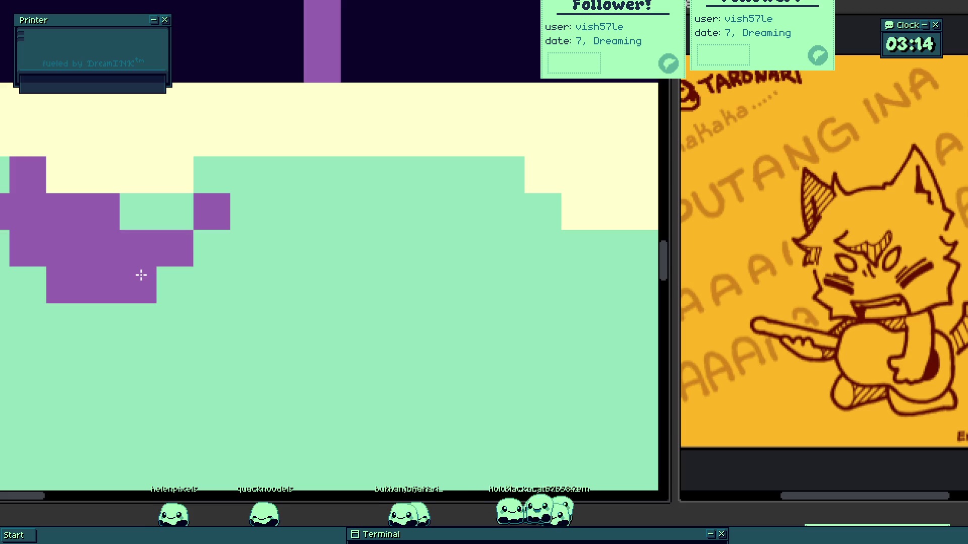
scroll(174, 256, "up", 3)
left_click(162, 205)
scroll(142, 207, "up", 1)
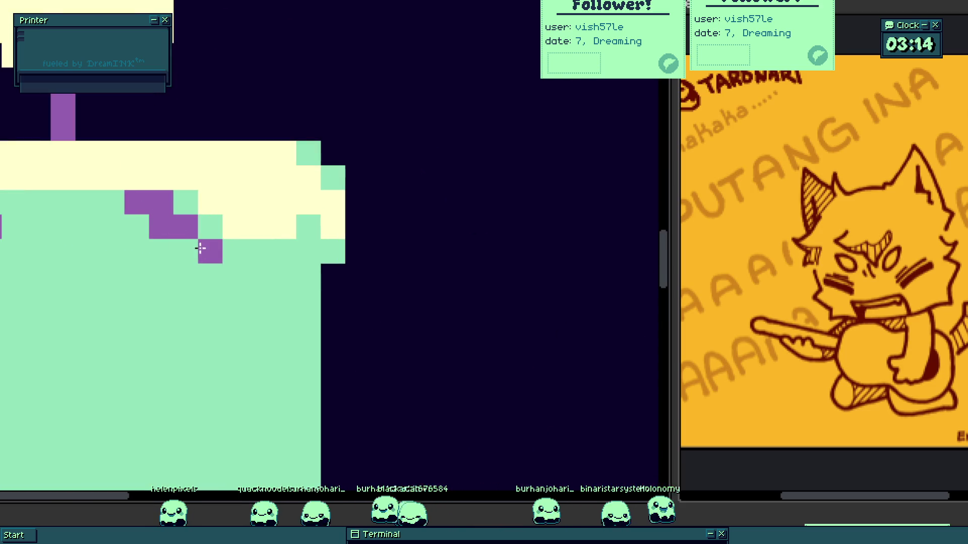
left_click(121, 201)
left_click(85, 220)
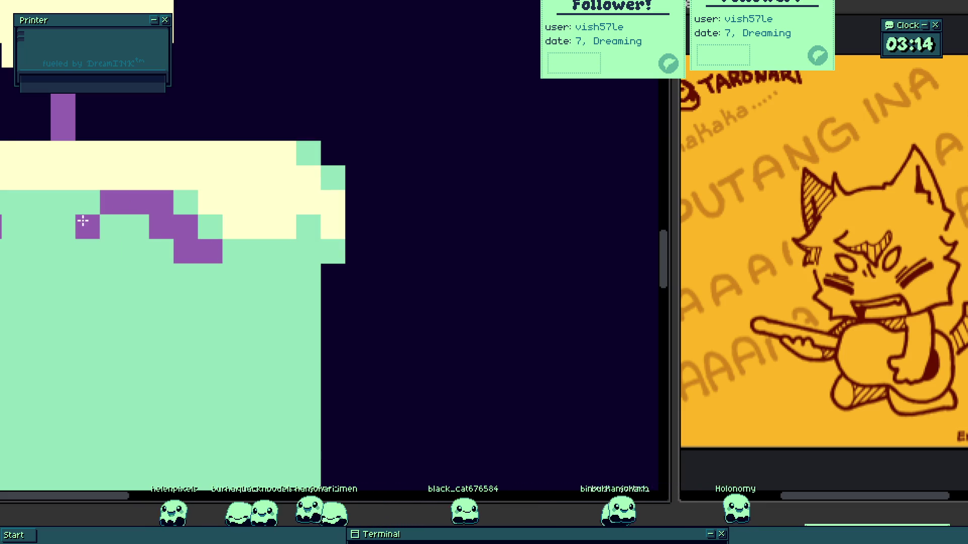
mouse_move(228, 263)
left_mouse_down()
mouse_move(217, 274)
mouse_move(235, 252)
mouse_move(257, 274)
mouse_move(296, 257)
left_mouse_up()
scroll(325, 298, "down", 5)
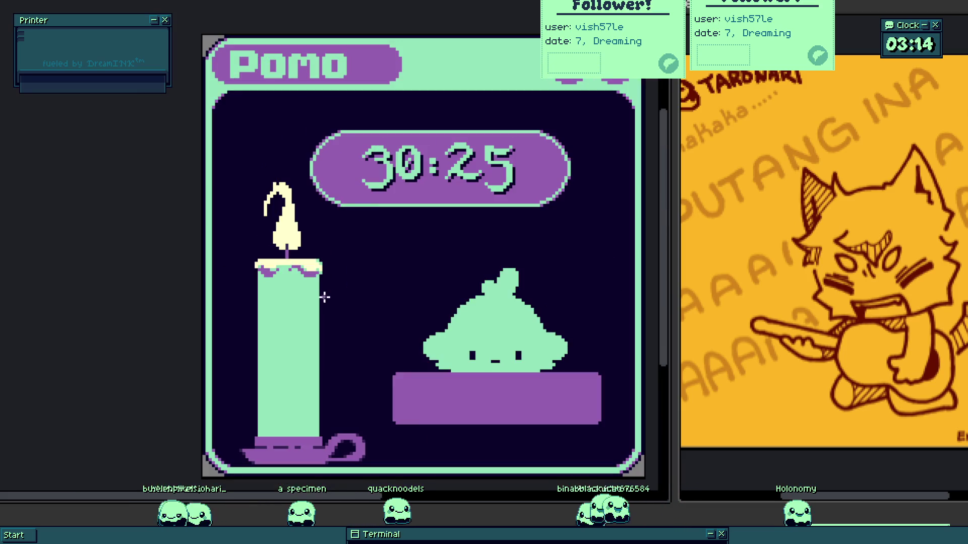
- Add a purple strip above the cream rim, then repaint the stray strip light green
left_click_drag(309, 316, 296, 334)
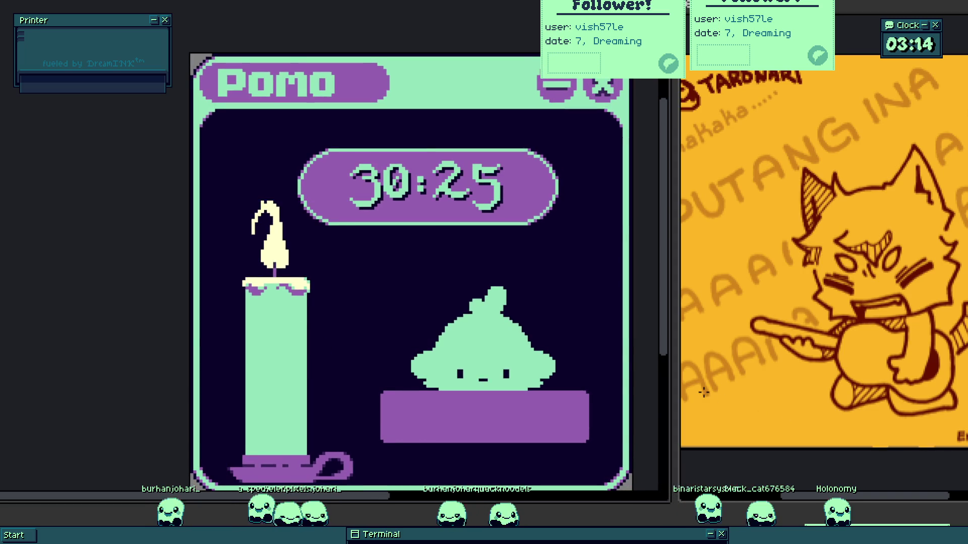
scroll(324, 298, "up", 5)
left_click(205, 311)
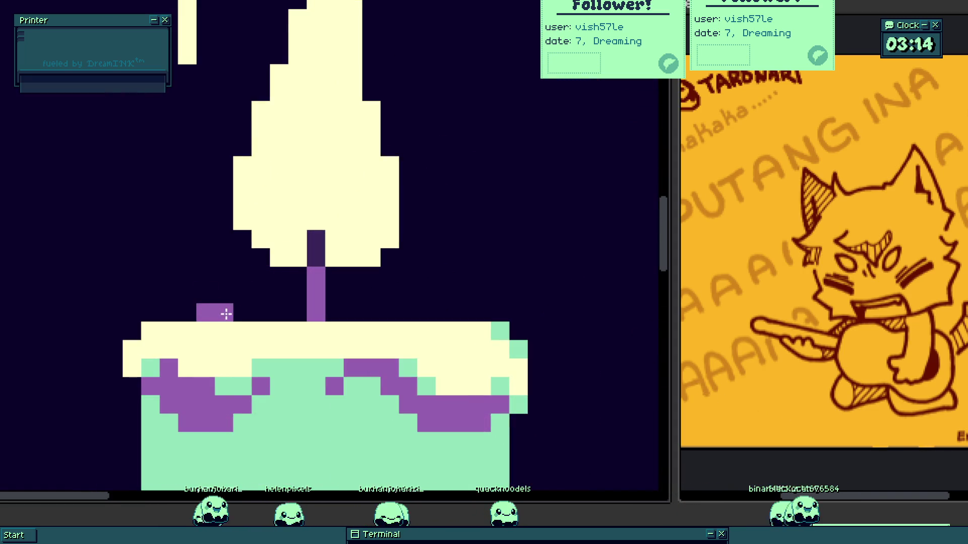
left_click(242, 313)
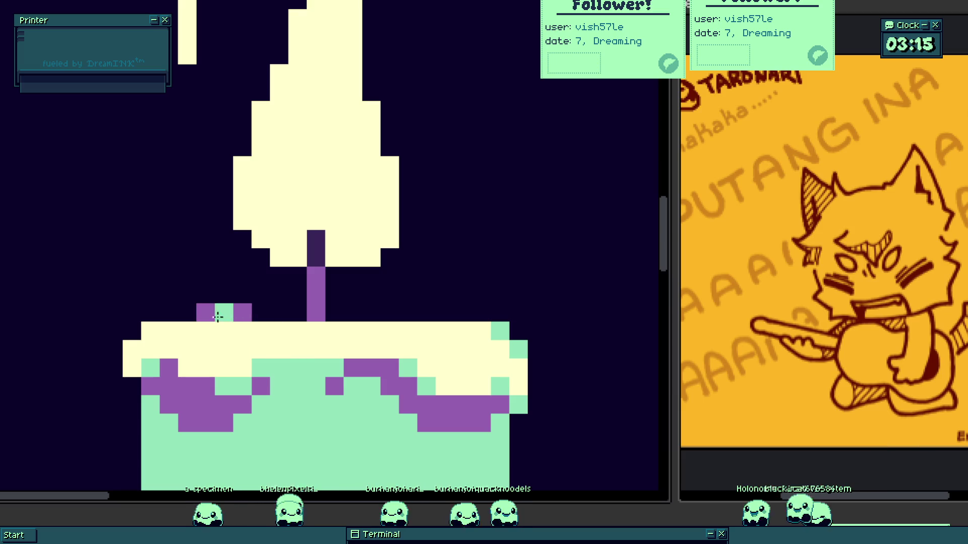
left_click_drag(192, 314, 323, 310)
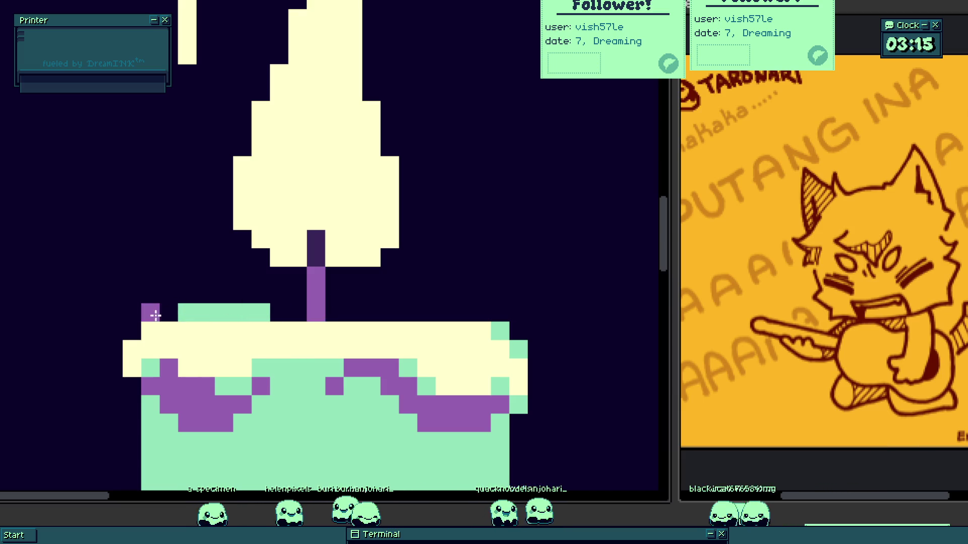
scroll(270, 319, "down", 5)
- Erase the purple pill behind the 30:25 timer digits with the eraser
key("v")
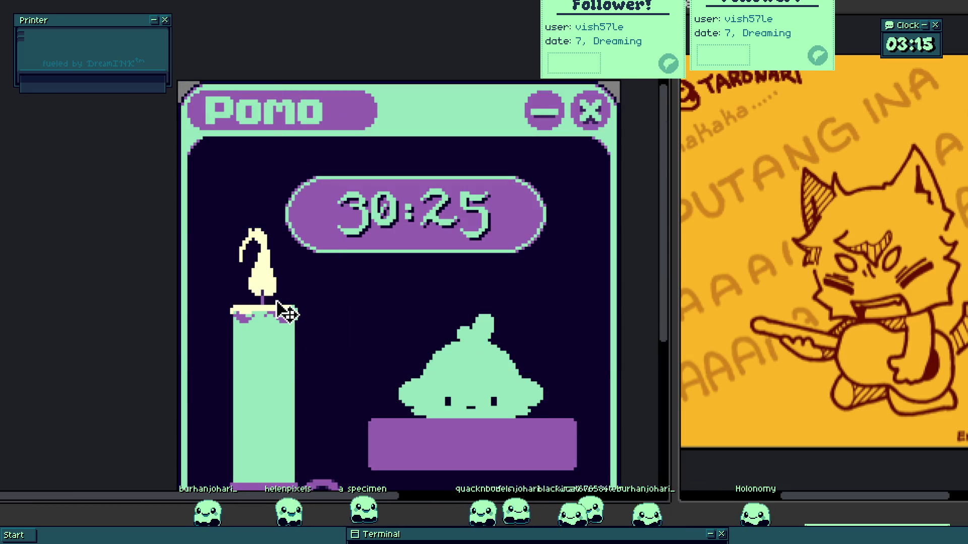
left_click_drag(333, 314, 327, 292)
scroll(345, 313, "down", 1)
scroll(324, 368, "up", 2)
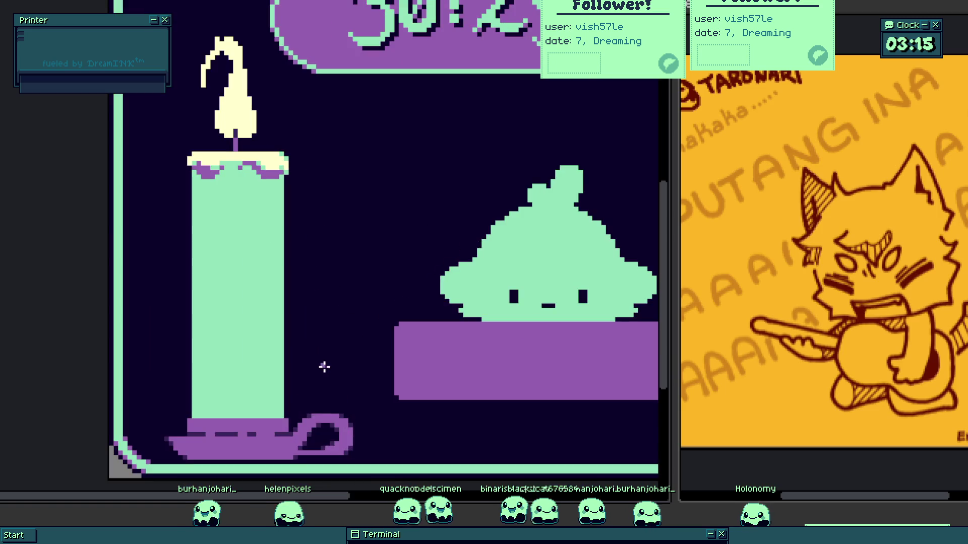
scroll(311, 376, "down", 1)
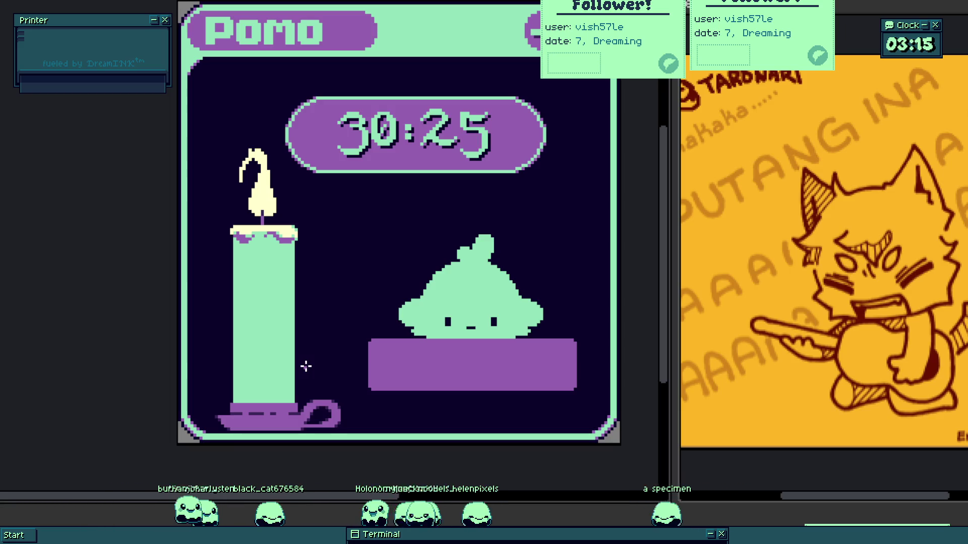
scroll(492, 298, "up", 5)
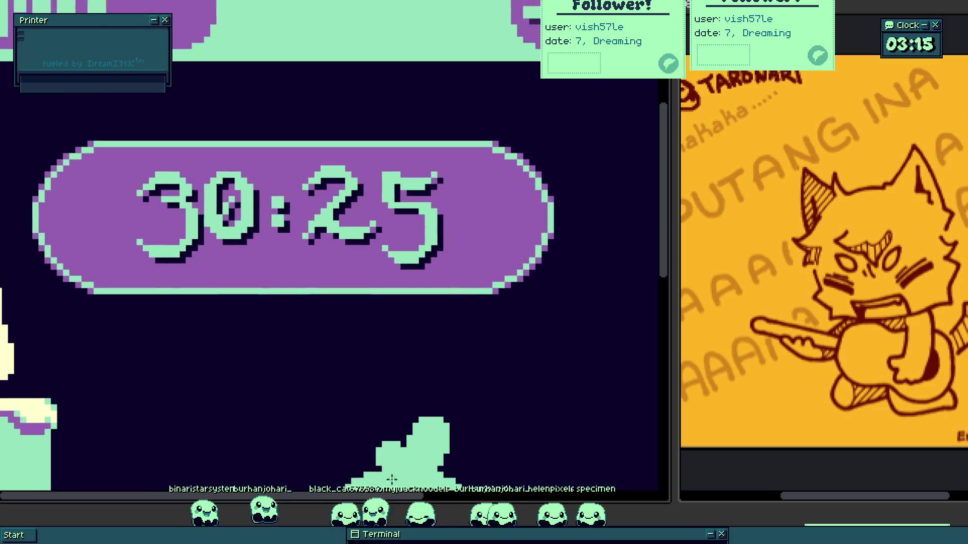
key("e")
mouse_move(82, 161)
left_mouse_down()
mouse_move(356, 255)
mouse_move(358, 176)
mouse_move(525, 188)
left_mouse_up()
key("v")
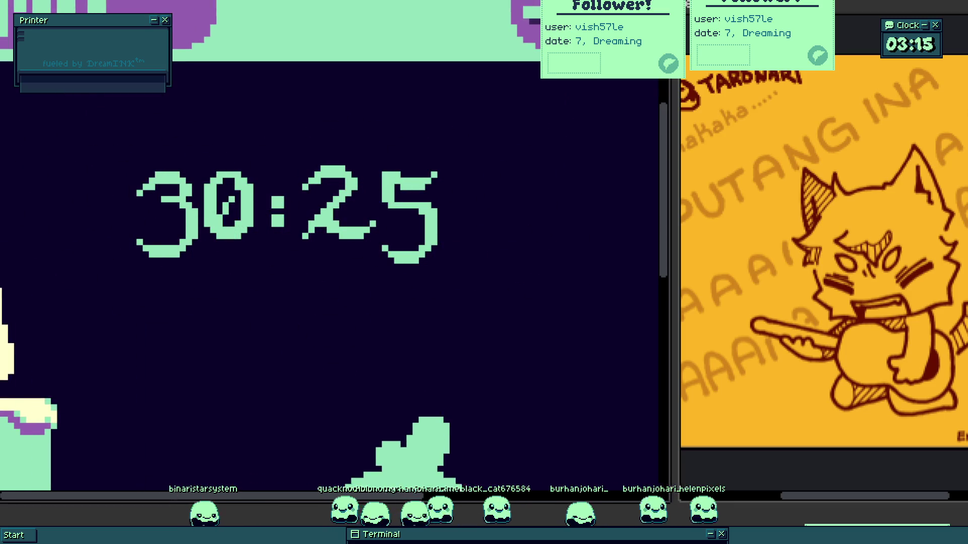
- Pan and zoom so the whole Pomo window is centred in view
scroll(282, 249, "down", 5)
scroll(323, 250, "up", 4)
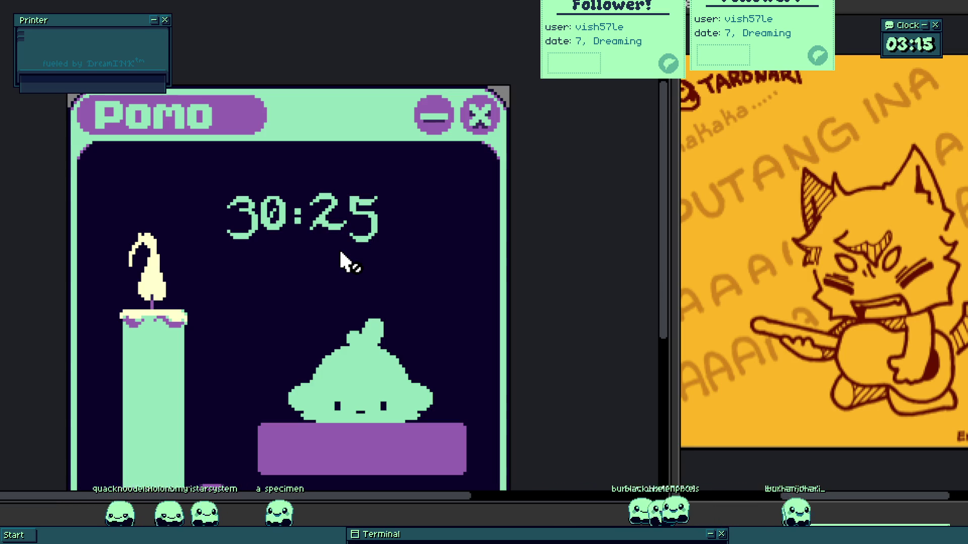
scroll(386, 282, "down", 3)
left_click_drag(380, 275, 601, 357)
scroll(616, 400, "up", 2)
scroll(621, 402, "down", 2)
mouse_move(620, 402)
left_mouse_down()
mouse_move(570, 358)
mouse_move(621, 395)
left_mouse_up()
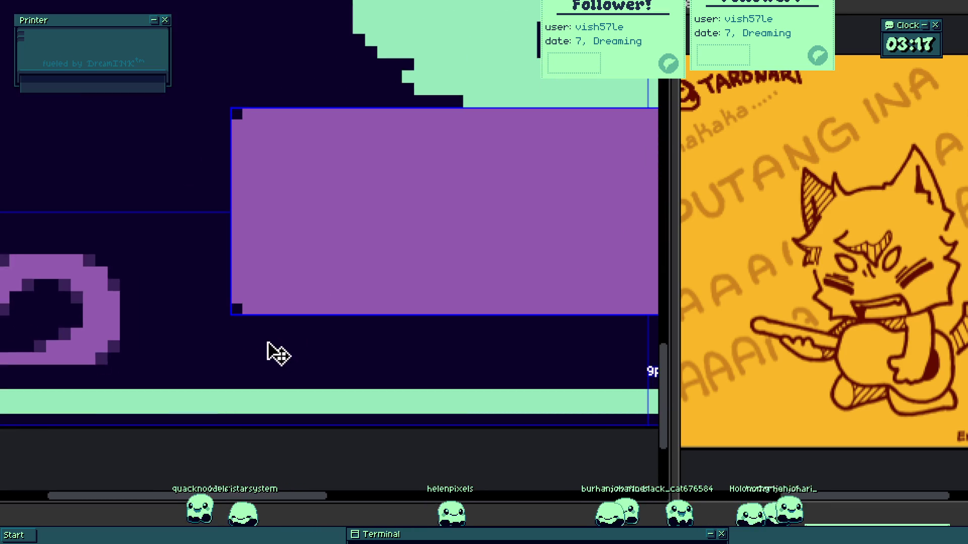
- Paint short purple legs under the table's left and right ends
scroll(269, 348, "up", 2)
mouse_move(267, 340)
left_mouse_down()
mouse_move(267, 397)
mouse_move(305, 349)
left_mouse_up()
scroll(328, 378, "down", 2)
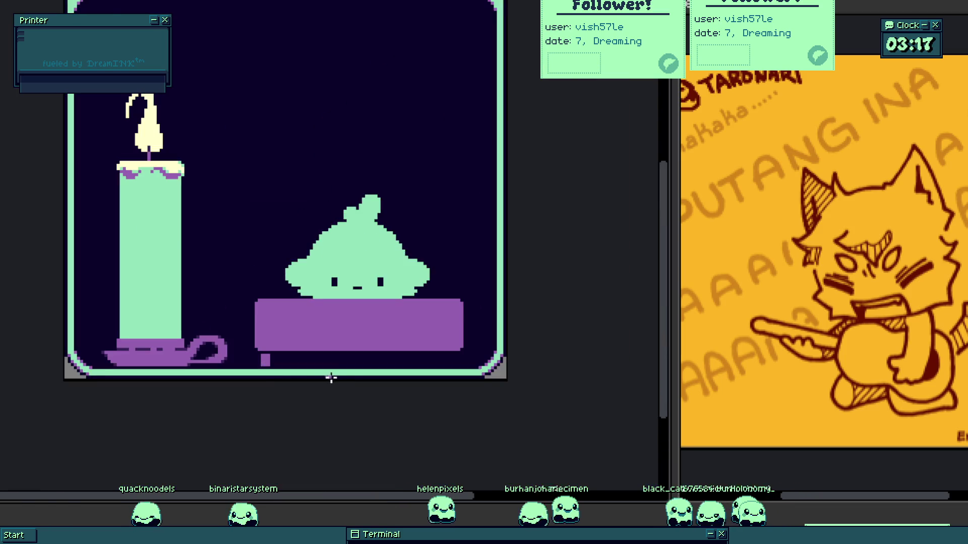
scroll(488, 350, "up", 2)
mouse_move(509, 372)
left_mouse_down()
mouse_move(494, 395)
mouse_move(475, 352)
left_mouse_up()
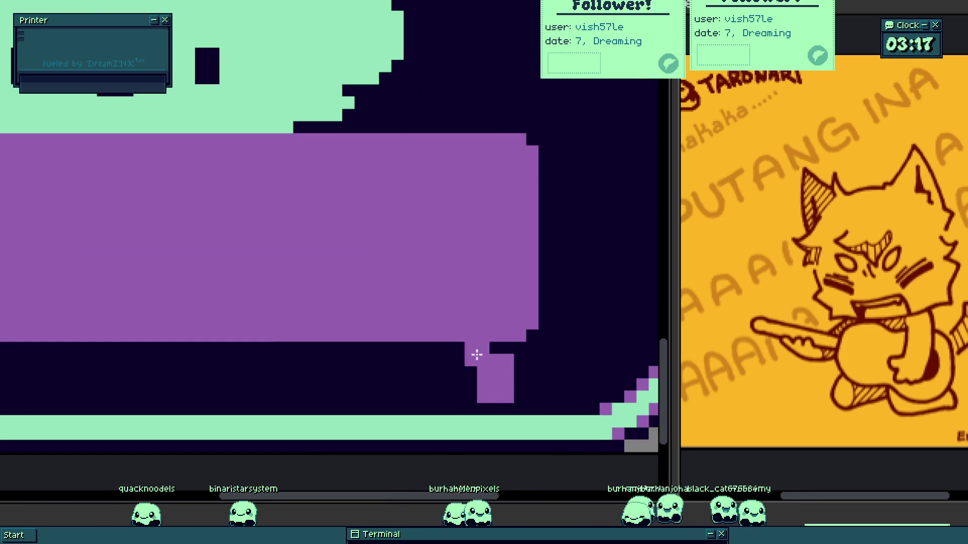
scroll(469, 360, "down", 2)
scroll(454, 371, "up", 2)
scroll(400, 320, "up", 2)
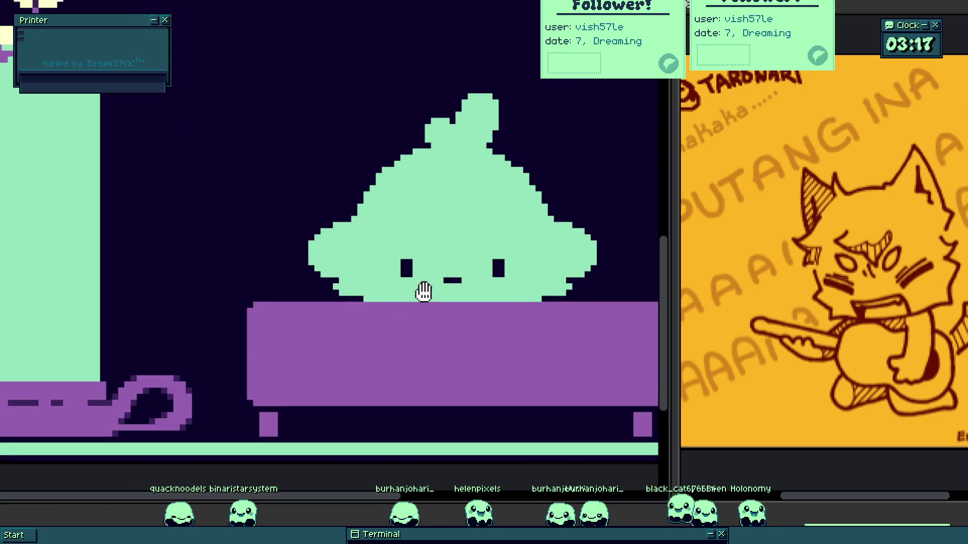
- Select the blob and trim two cells from its stepped edge
left_click(442, 303)
scroll(376, 242, "up", 5)
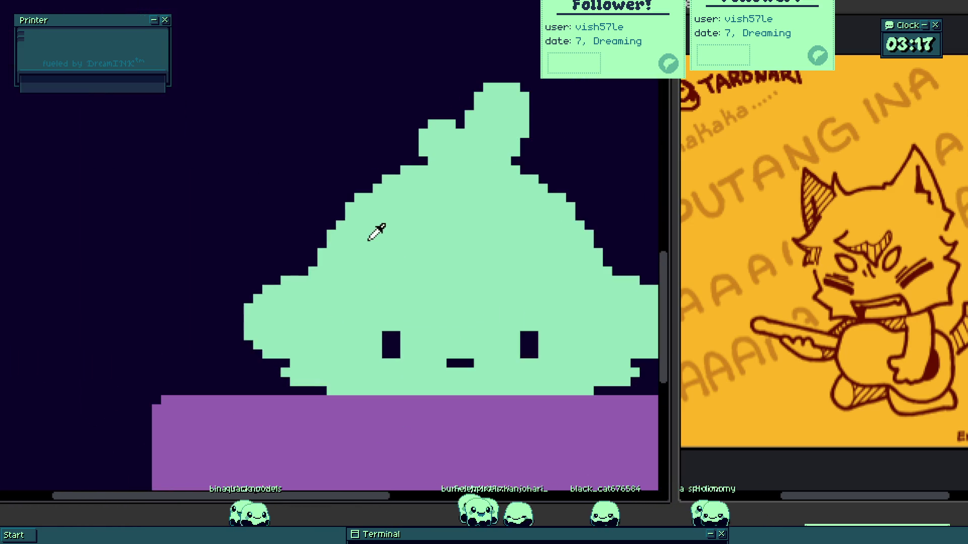
left_click_drag(331, 188, 355, 155)
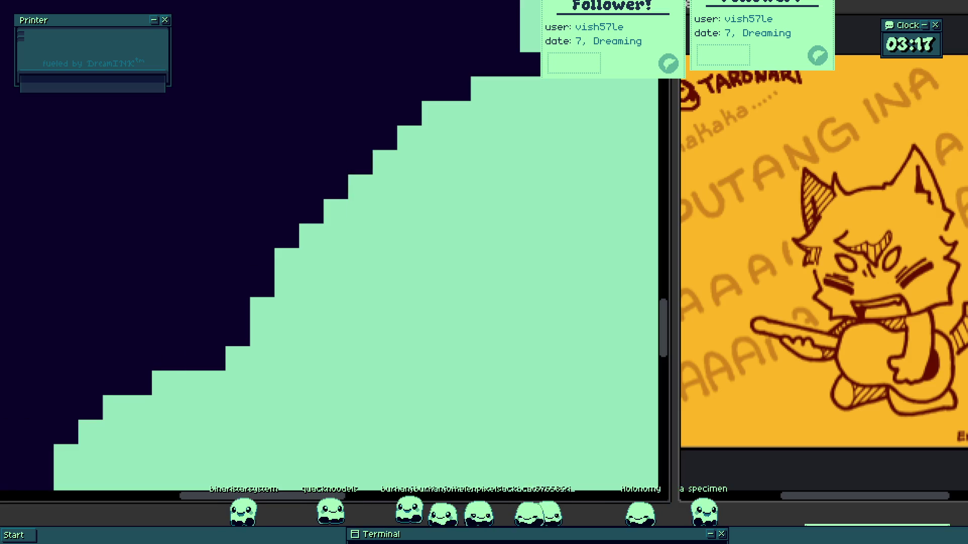
scroll(288, 359, "down", 1)
scroll(492, 292, "up", 1)
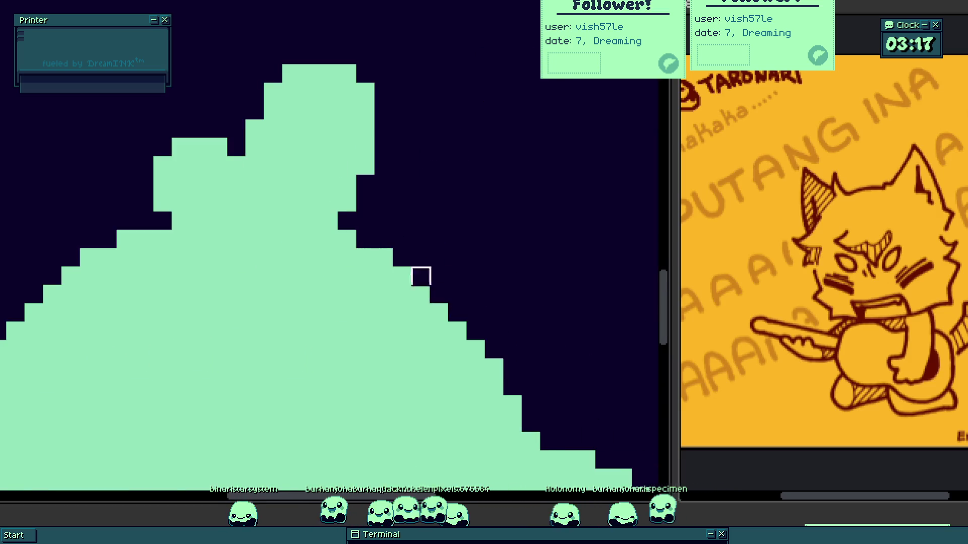
scroll(421, 277, "down", 4)
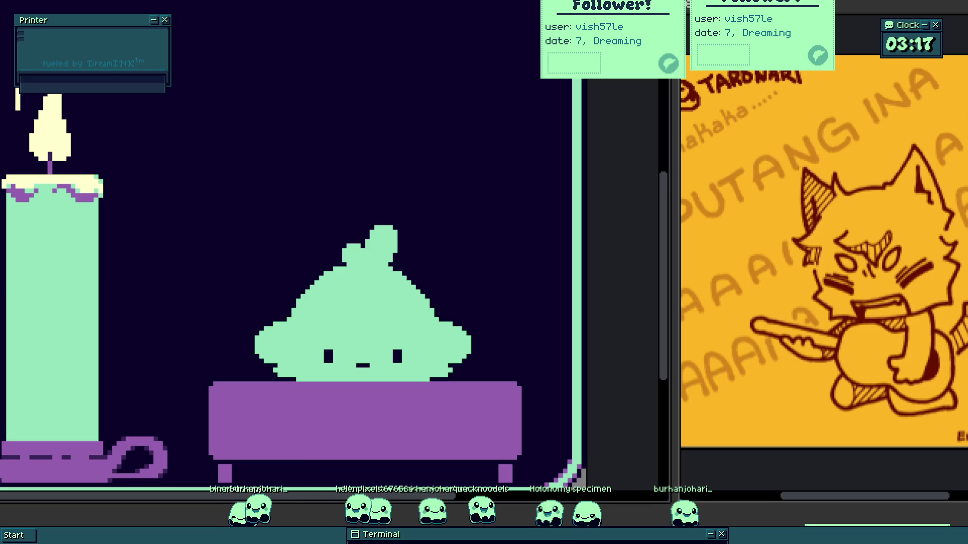
scroll(267, 278, "up", 3)
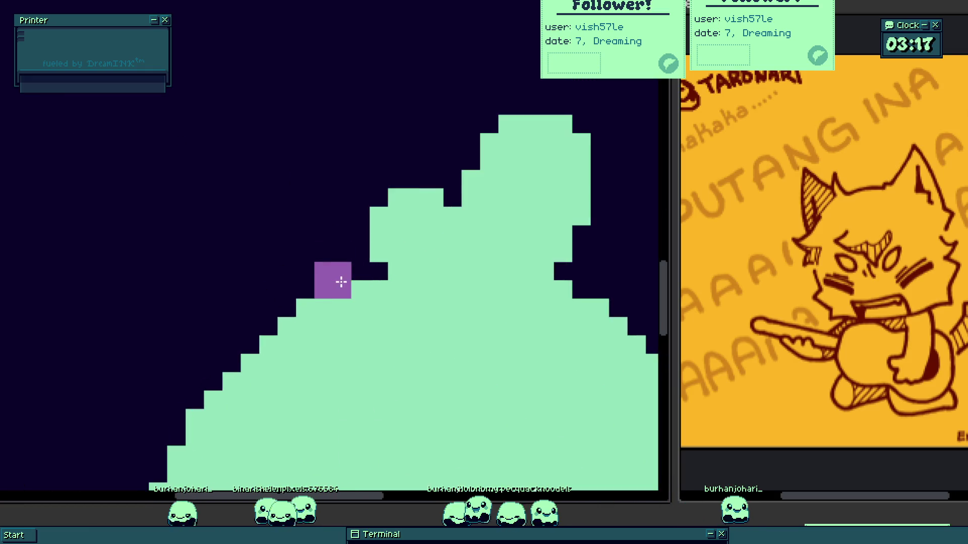
- Turn on mirrored painting and add purple cells to the blob's edge step and shoulders
key("v")
key("b")
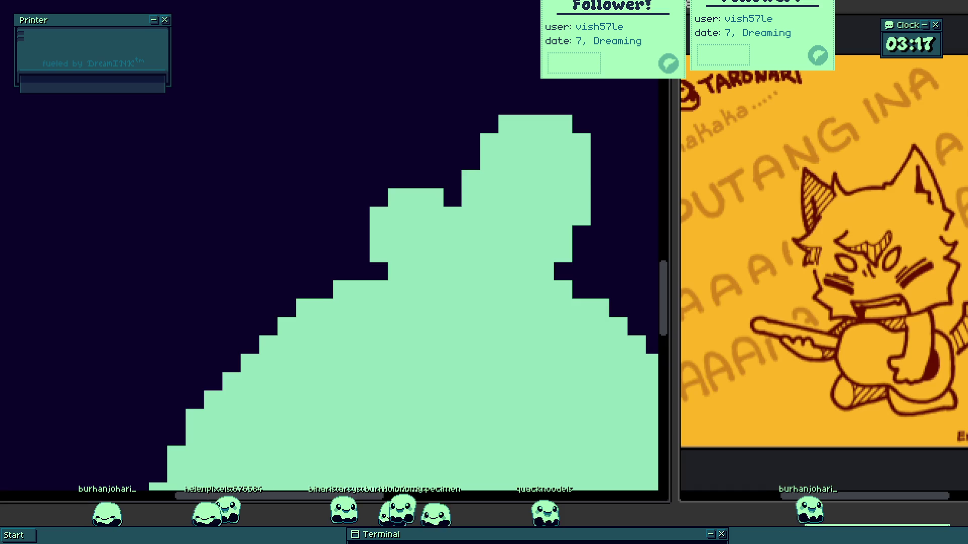
left_click(335, 295)
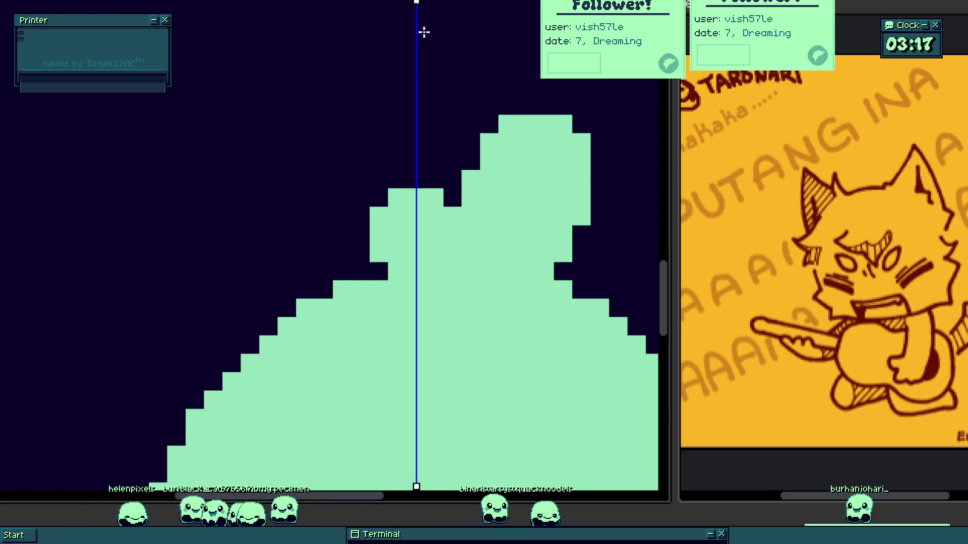
scroll(444, 151, "down", 2)
scroll(410, 169, "up", 3)
left_click(385, 129)
left_click(335, 153)
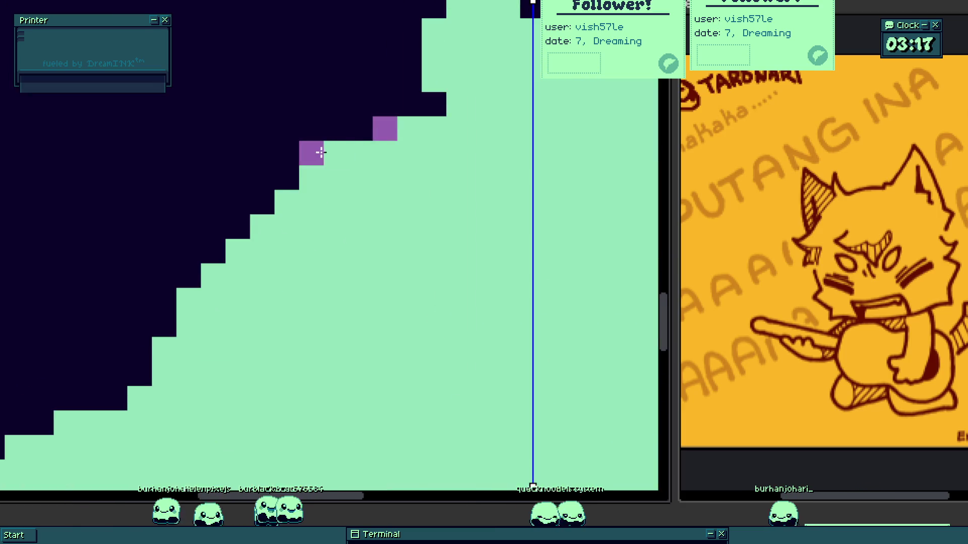
scroll(335, 154, "down", 2)
- Paint purple pixels and a stair along the blob's left and lower edges
left_click(252, 233)
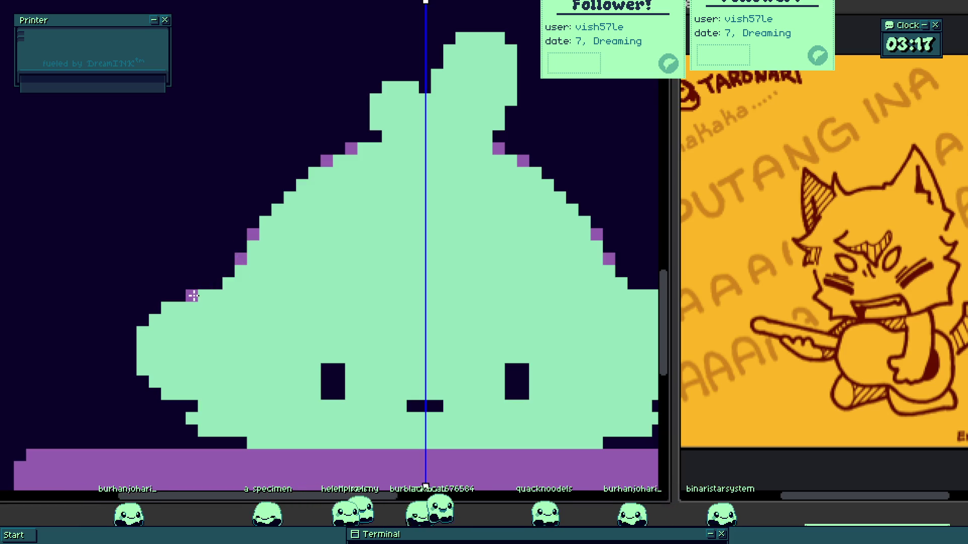
scroll(192, 296, "down", 5)
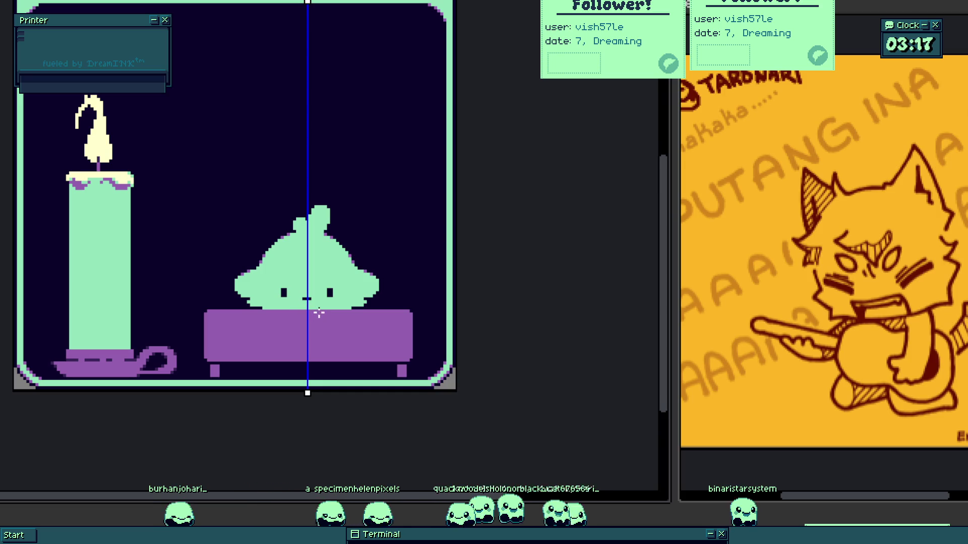
scroll(298, 280, "up", 4)
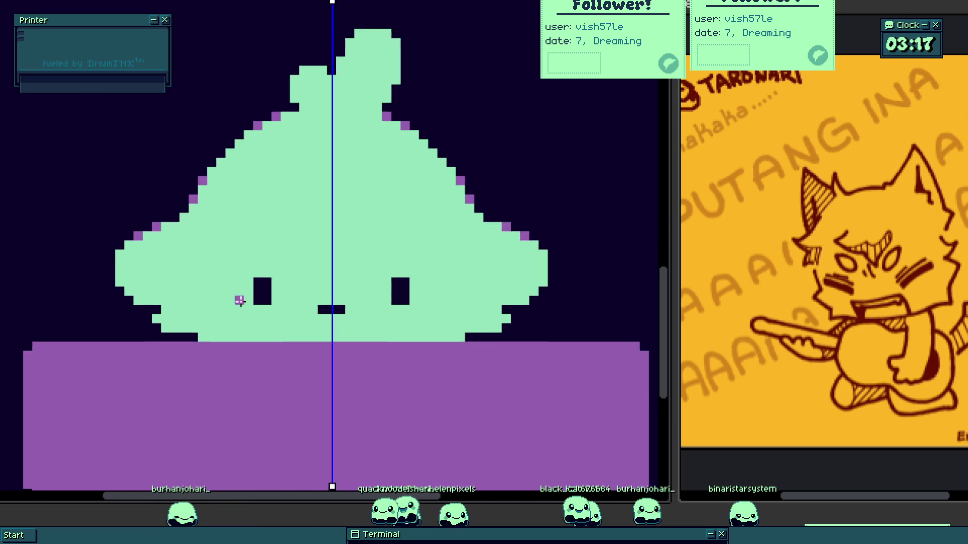
left_click(131, 288)
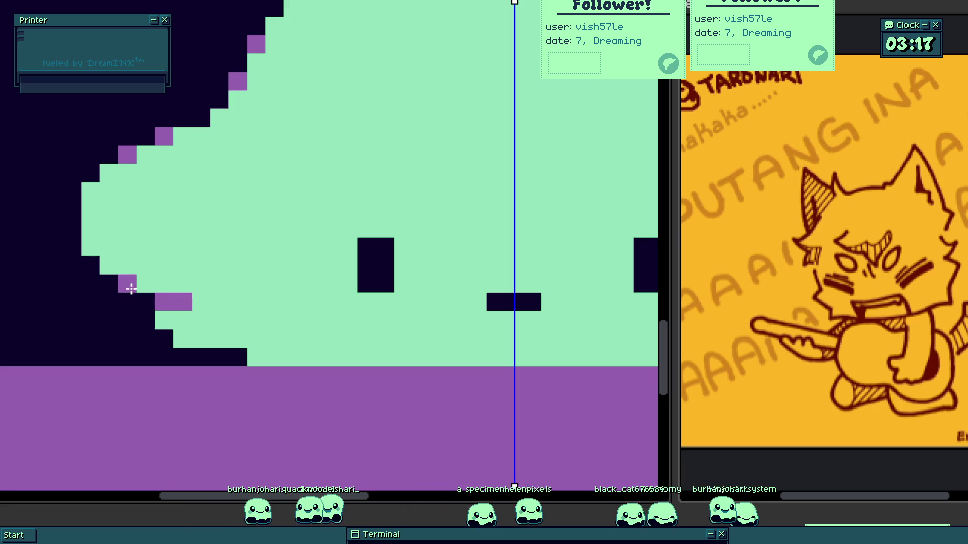
scroll(220, 265, "down", 4)
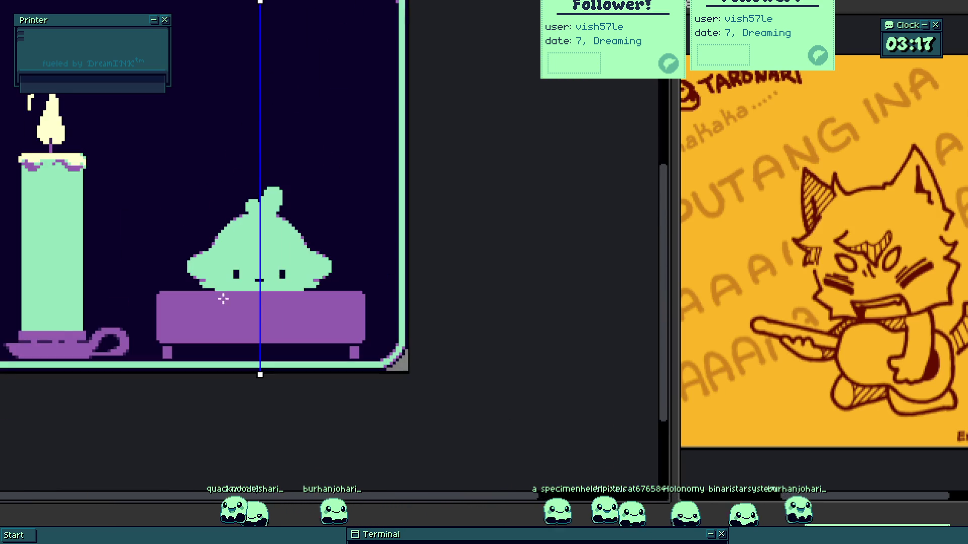
scroll(217, 290, "up", 2)
scroll(210, 285, "up", 3)
mouse_move(173, 273)
left_mouse_down()
mouse_move(168, 283)
mouse_move(222, 316)
mouse_move(204, 309)
mouse_move(329, 248)
left_mouse_up()
left_click(205, 298)
left_click(275, 267)
left_click(244, 289)
left_click(340, 229)
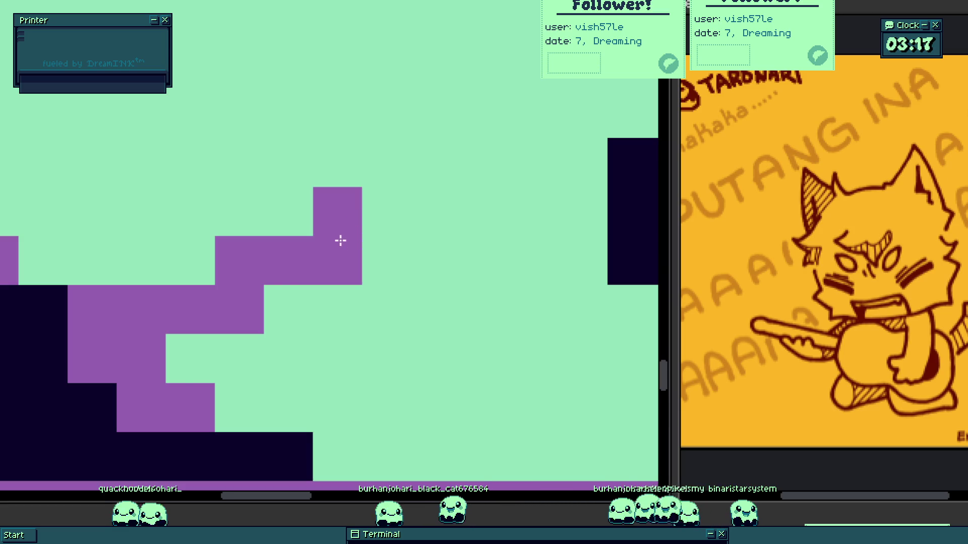
- Remove the stray purple cell at the blob's lower-left edge
scroll(341, 331, "down", 3)
scroll(318, 361, "up", 2)
scroll(309, 361, "down", 5)
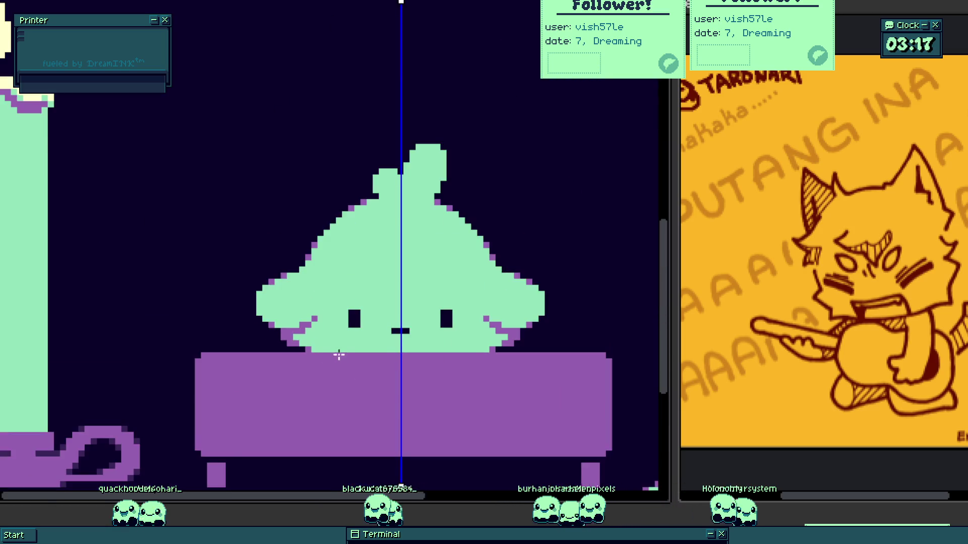
scroll(348, 373, "down", 2)
scroll(308, 343, "up", 5)
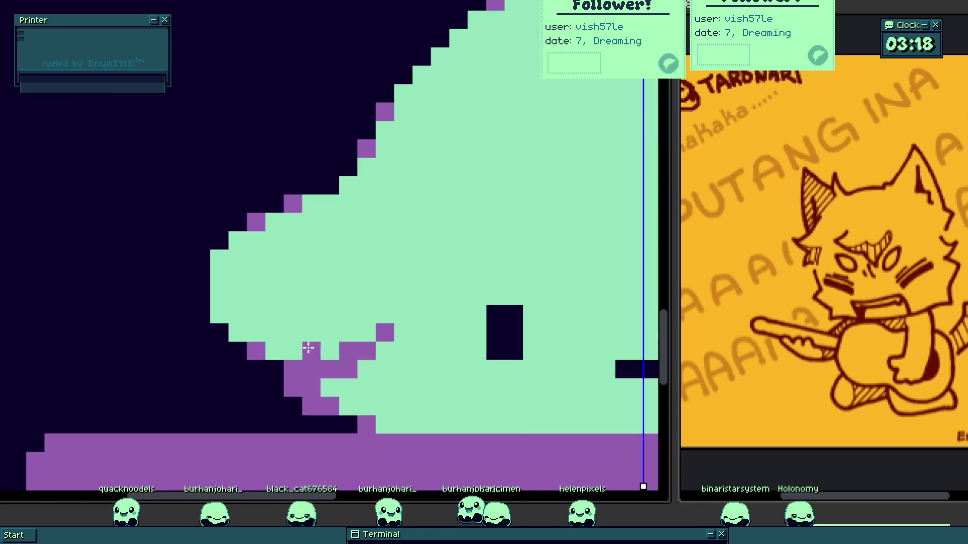
left_click(293, 388)
scroll(347, 396, "down", 4)
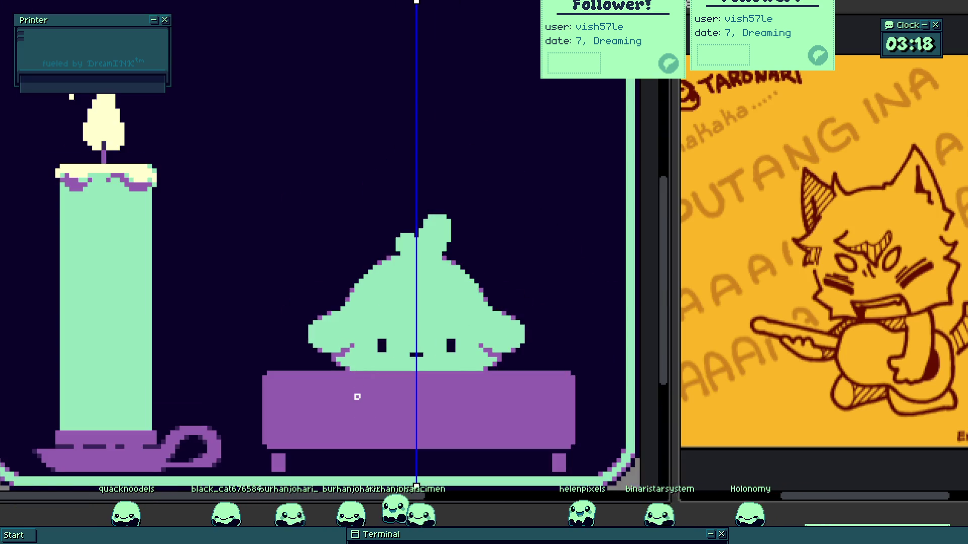
scroll(368, 402, "down", 2)
scroll(294, 159, "up", 6)
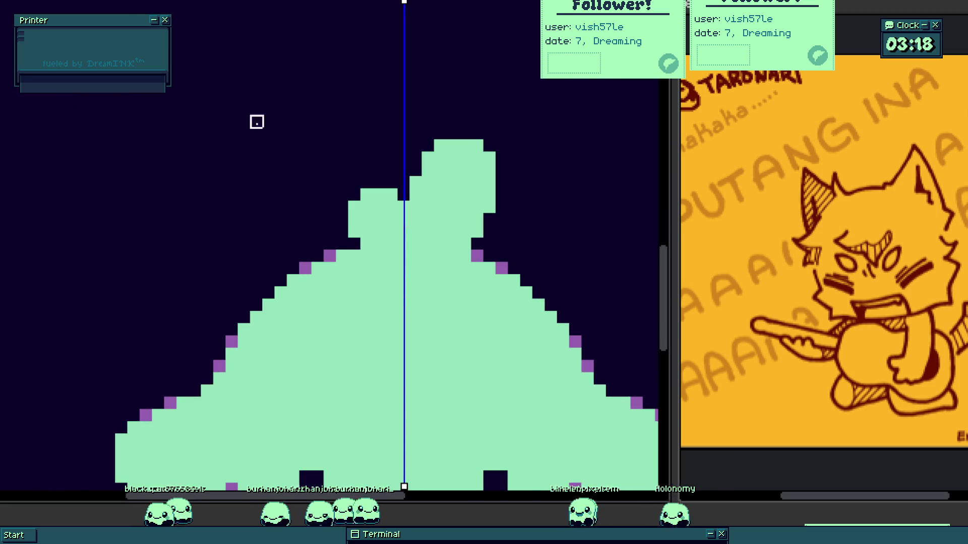
scroll(393, 232, "up", 2)
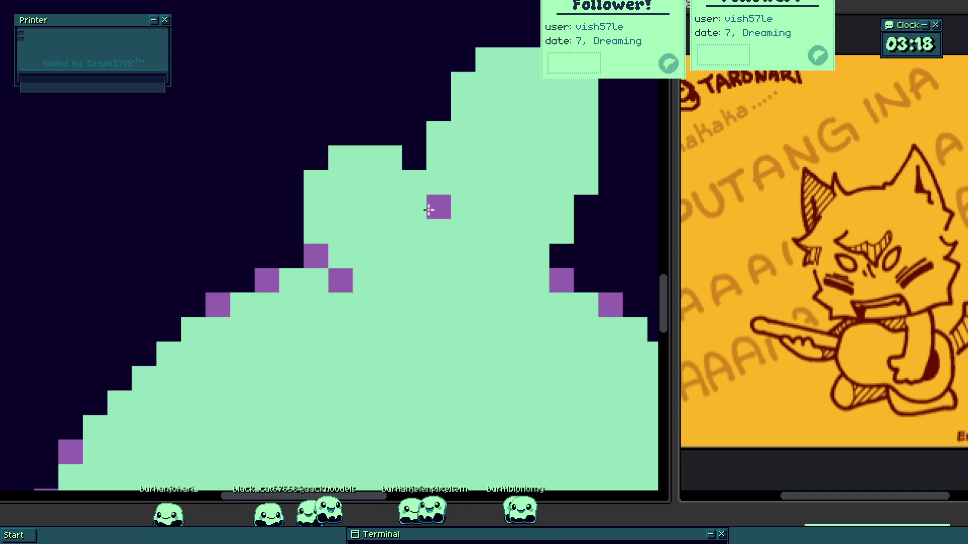
- Add purple shading pixels along the top of the blob's head
left_click(435, 165)
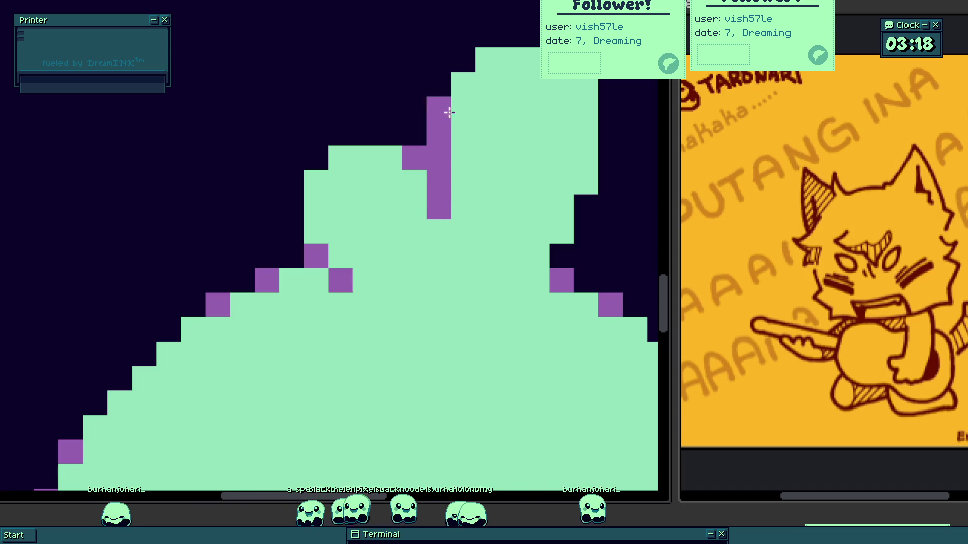
scroll(403, 157, "down", 5)
scroll(422, 222, "up", 7)
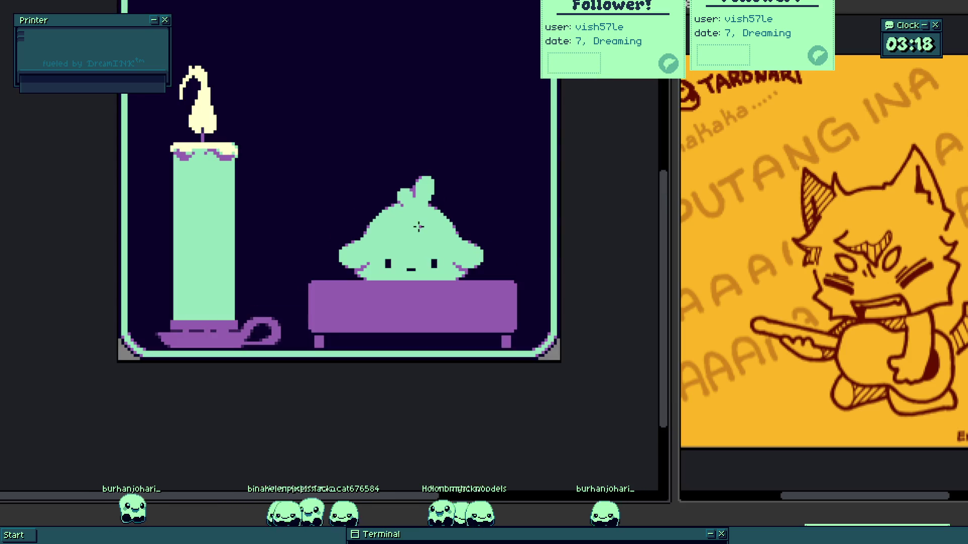
left_click(490, 111)
left_click(432, 211)
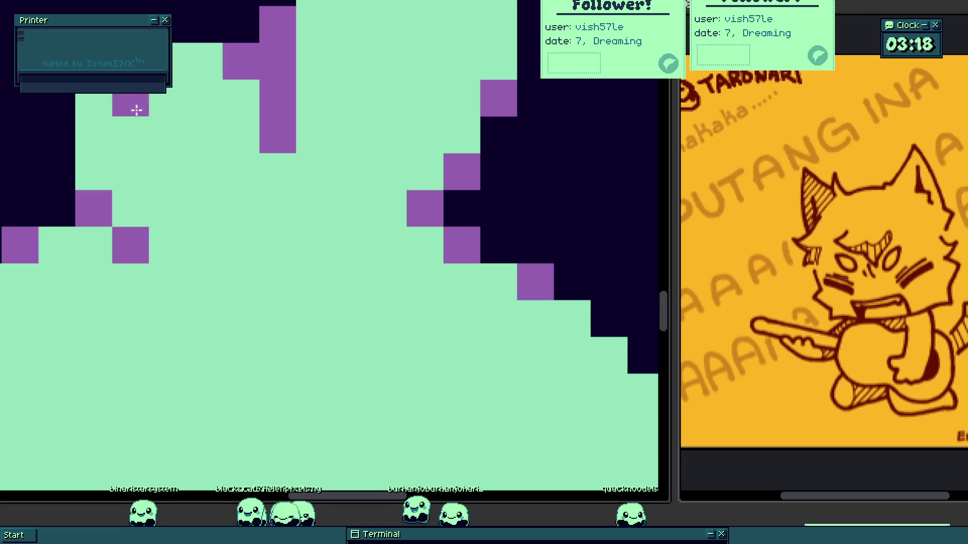
scroll(160, 169, "up", 1)
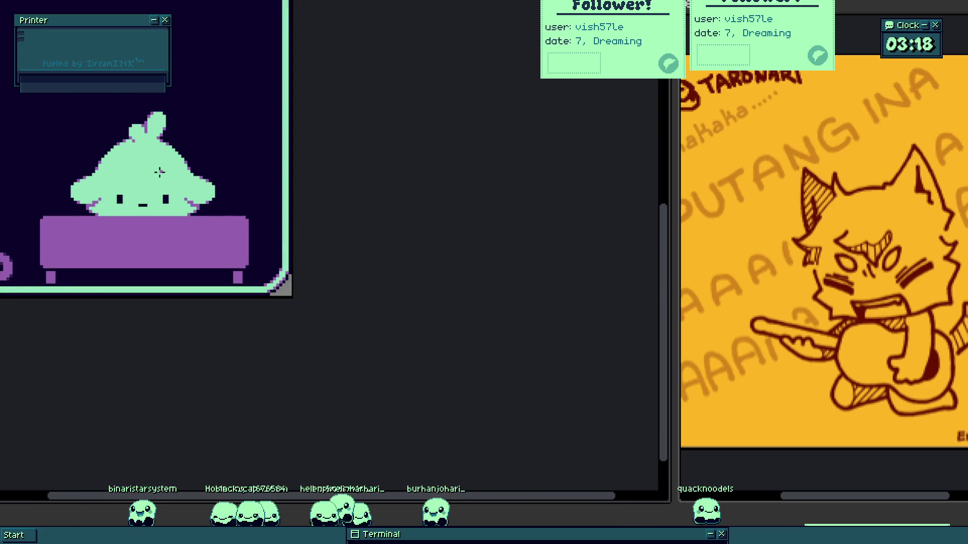
scroll(151, 167, "up", 4)
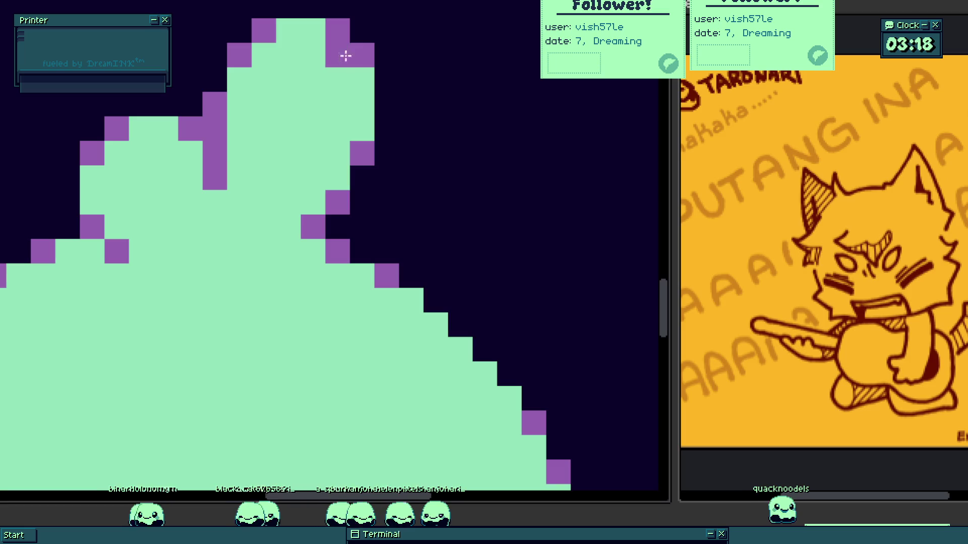
scroll(348, 56, "down", 5)
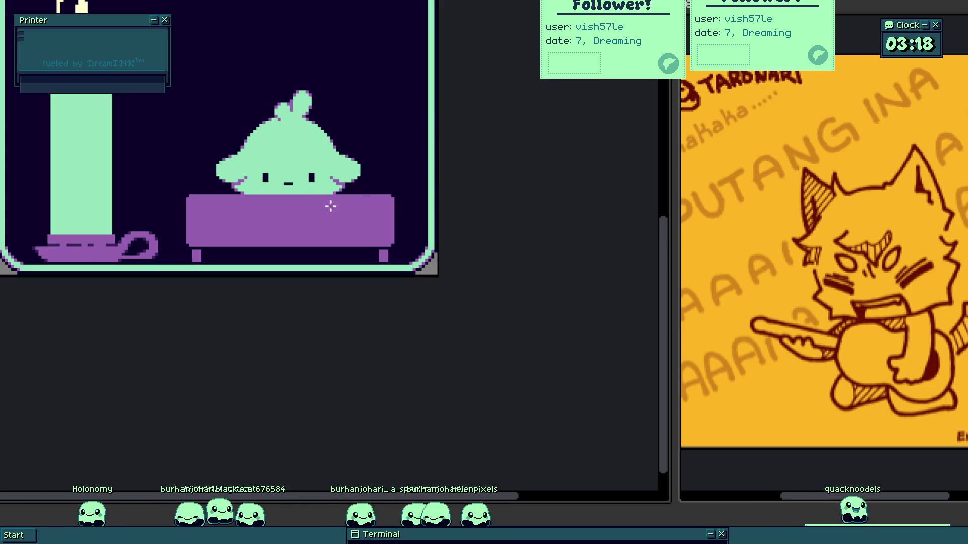
scroll(331, 205, "up", 5)
left_click(257, 226)
scroll(258, 230, "up", 3)
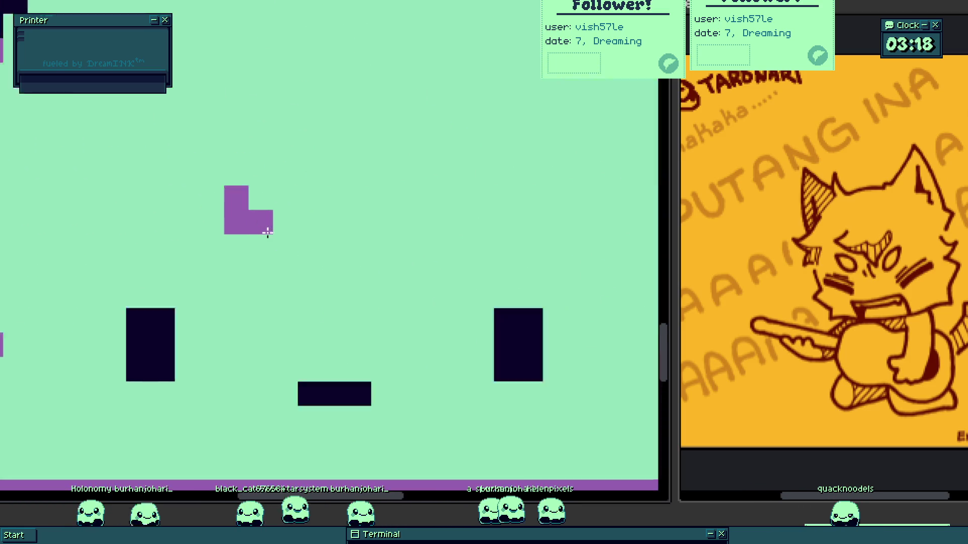
- Paint purple eyebrow strokes over both eyes, undoing misplaced pixels
key("ctrl+z")
left_click_drag(235, 198, 260, 221)
key("ctrl+z")
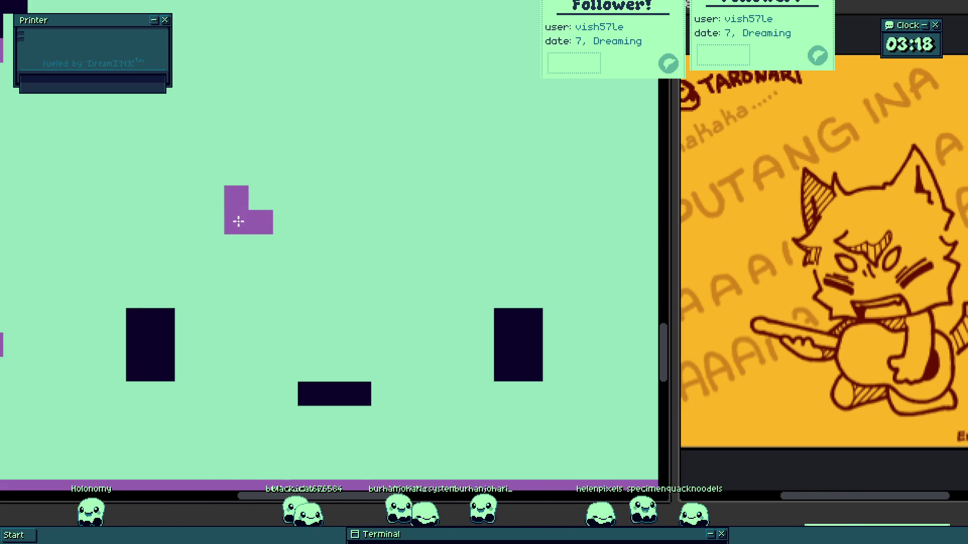
left_click_drag(186, 173, 305, 274)
left_click_drag(383, 247, 395, 257)
key("Escape")
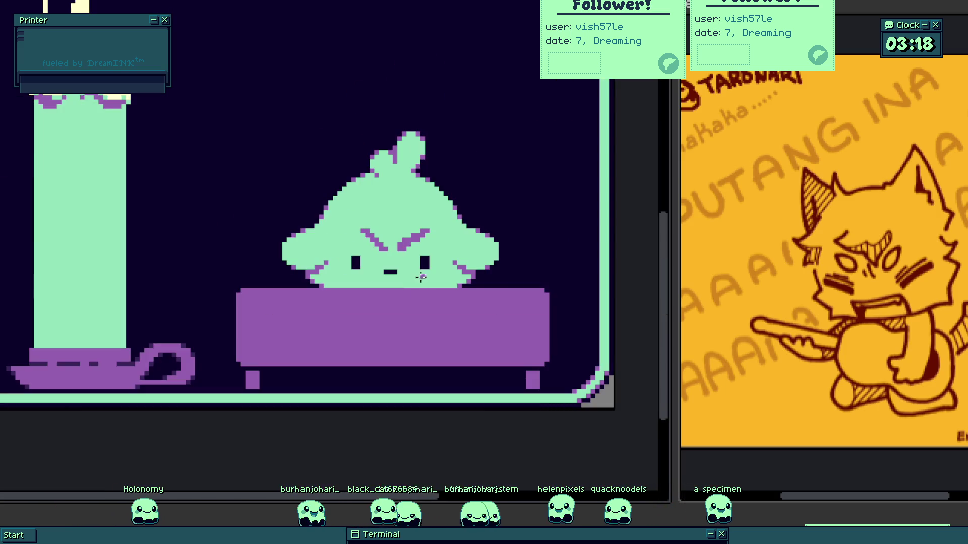
left_click(430, 272)
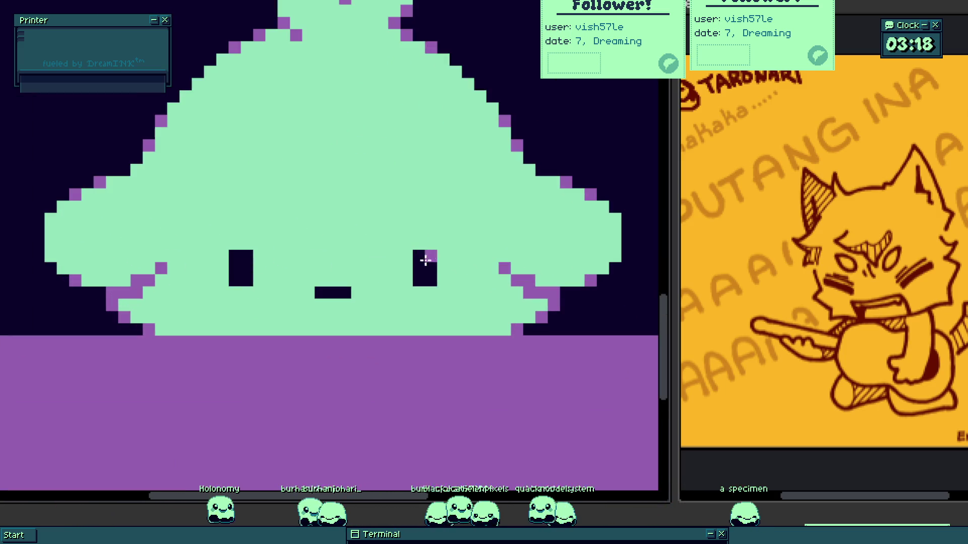
- Redraw a steeper dark left eyebrow, undoing the shallow and right-eye attempts
left_click_drag(235, 195, 293, 265)
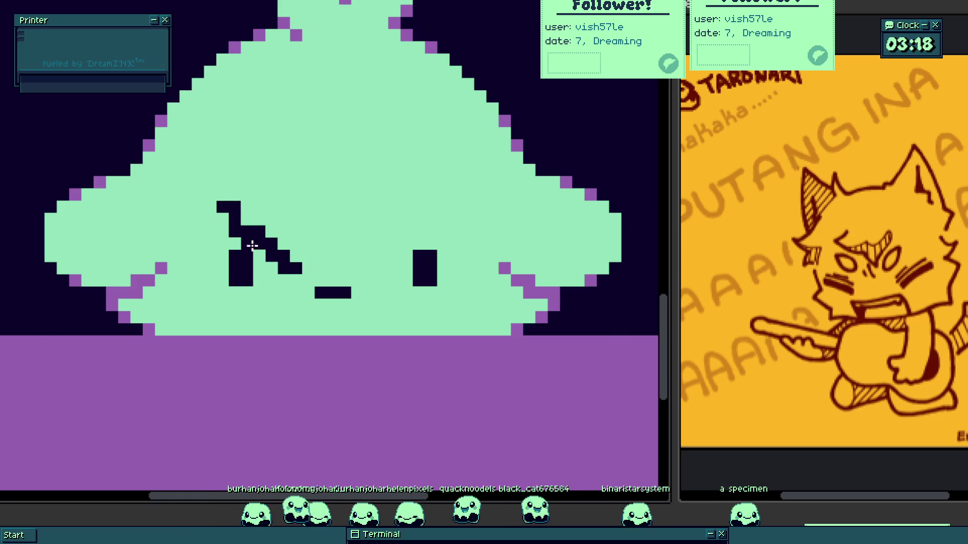
key("Escape")
left_click(238, 216)
left_click_drag(235, 218, 313, 252)
key("ctrl+z")
left_click_drag(222, 206, 284, 257)
mouse_move(376, 252)
left_mouse_down()
mouse_move(454, 181)
mouse_move(391, 253)
left_mouse_up()
key("ctrl+z")
- Draw a mint vertical bar to the right of the blob's head
scroll(398, 253, "down", 1)
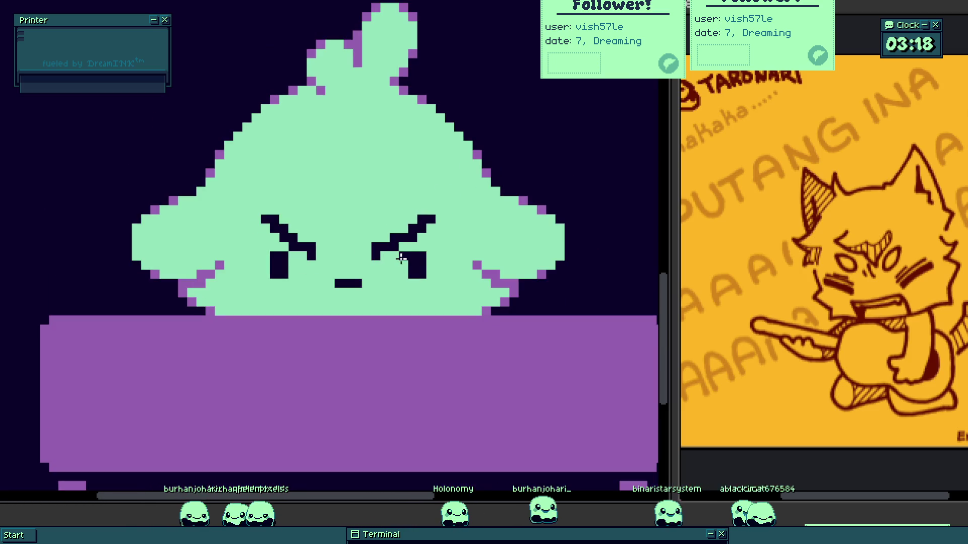
scroll(342, 317, "down", 1)
scroll(342, 317, "up", 1)
mouse_move(426, 251)
left_mouse_down()
mouse_move(428, 96)
mouse_move(450, 134)
mouse_move(407, 69)
left_mouse_up()
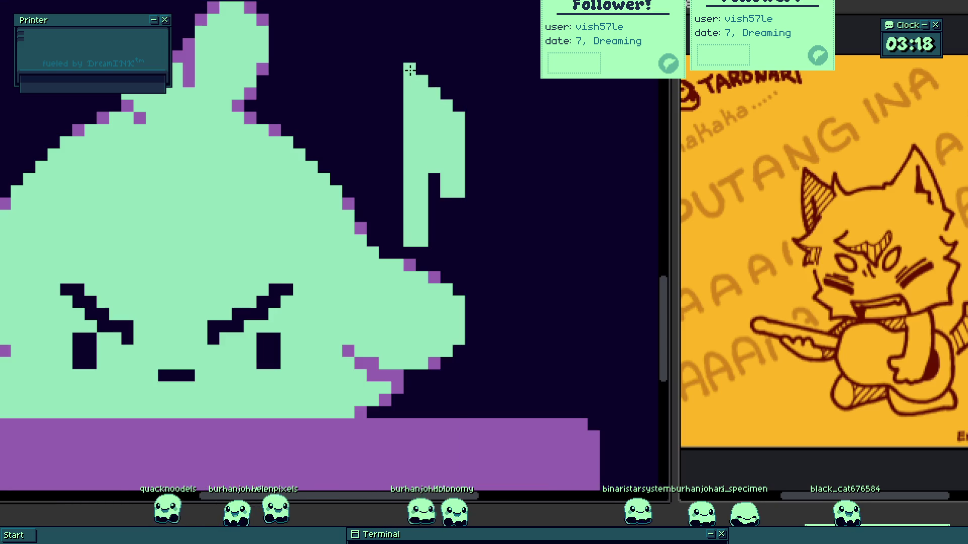
- Extend the mint spike and paint a pale-yellow highlight down it
mouse_move(441, 186)
left_mouse_down()
mouse_move(443, 225)
mouse_move(417, 260)
mouse_move(420, 248)
left_mouse_up()
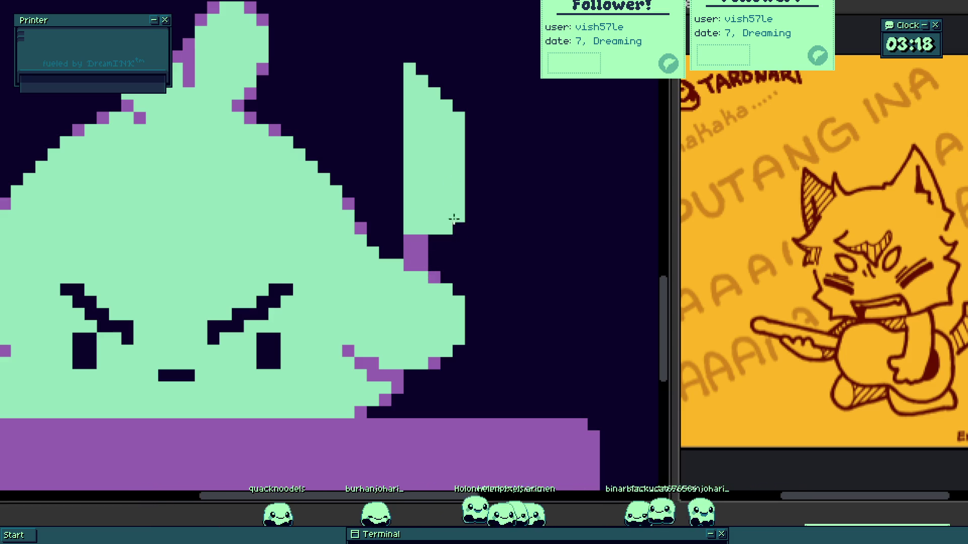
scroll(460, 147, "up", 1)
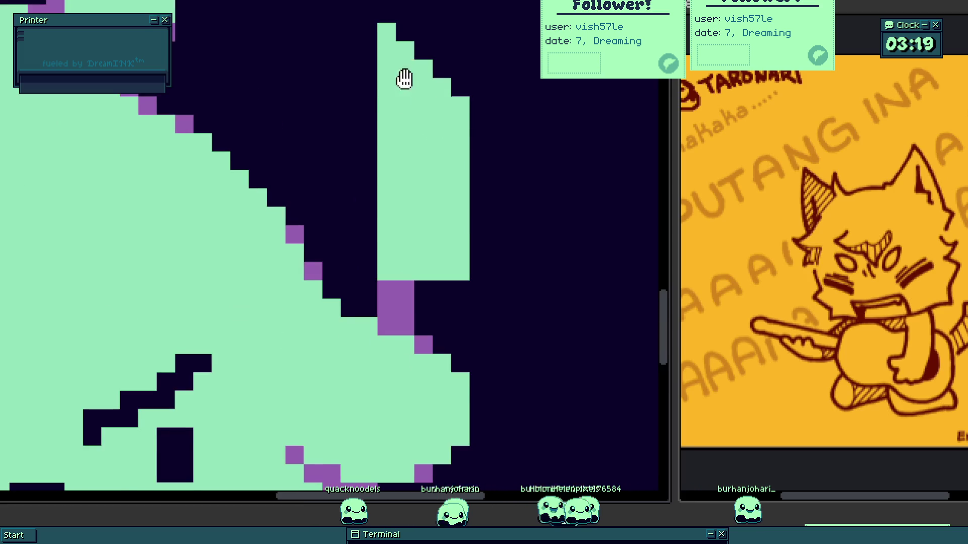
scroll(401, 81, "up", 1)
left_click_drag(378, 144, 454, 231)
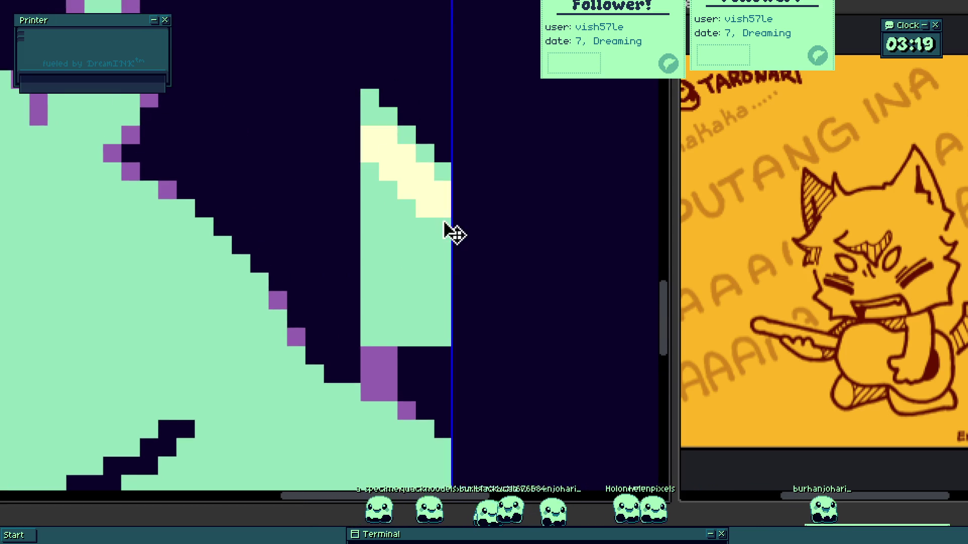
mouse_move(381, 183)
left_mouse_down()
mouse_move(372, 210)
mouse_move(428, 282)
left_mouse_up()
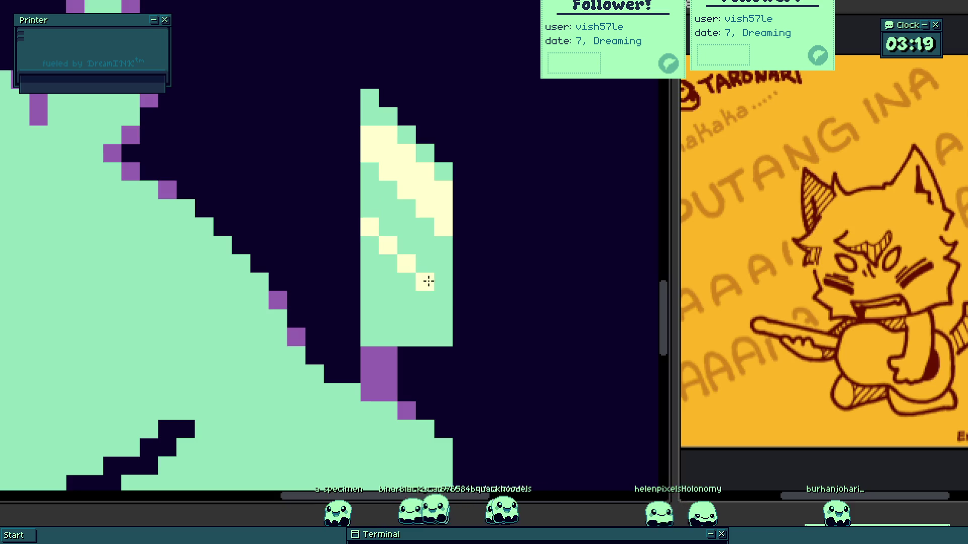
left_click(424, 296)
- Pan the view left and select the blob sprite
scroll(424, 297, "down", 3)
scroll(415, 305, "up", 1)
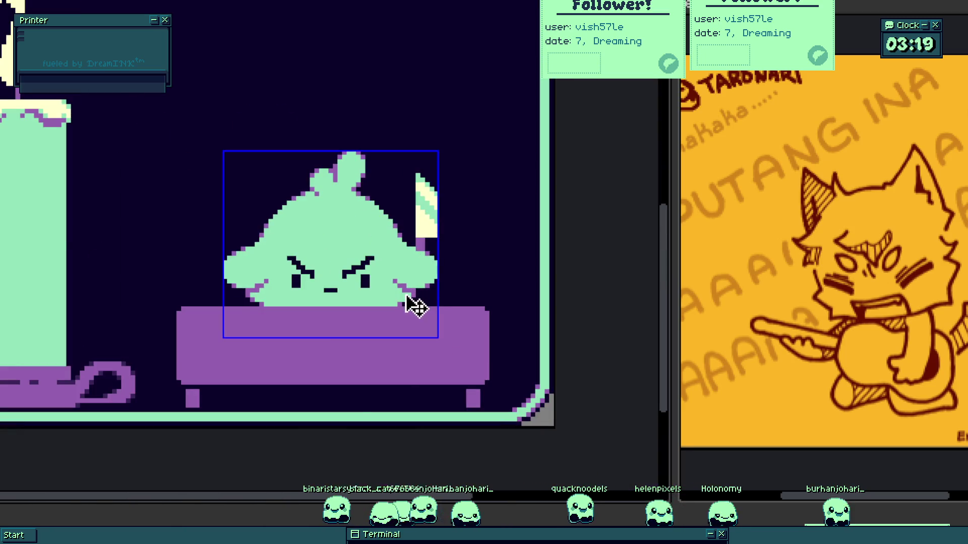
left_click_drag(390, 326, 453, 316)
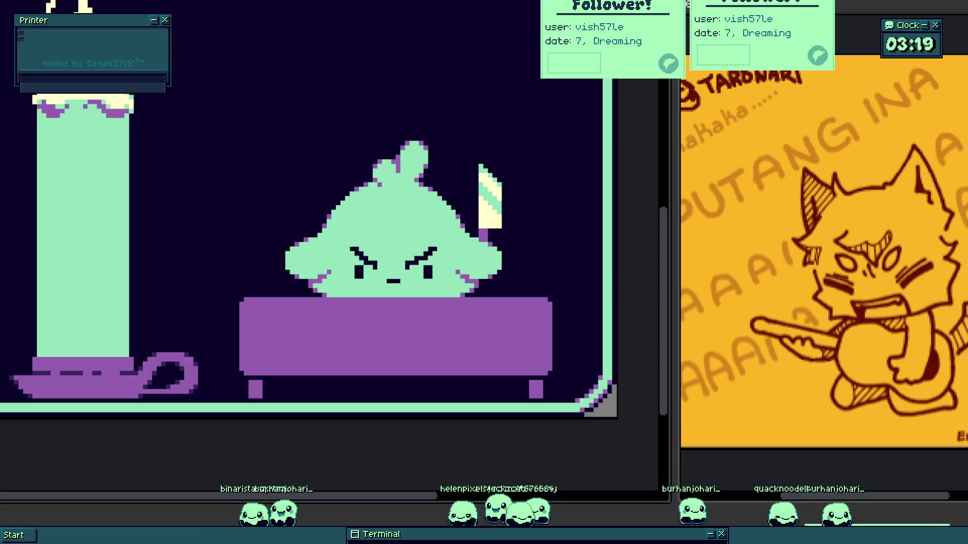
scroll(473, 283, "up", 1)
scroll(474, 283, "down", 1)
left_click(473, 283)
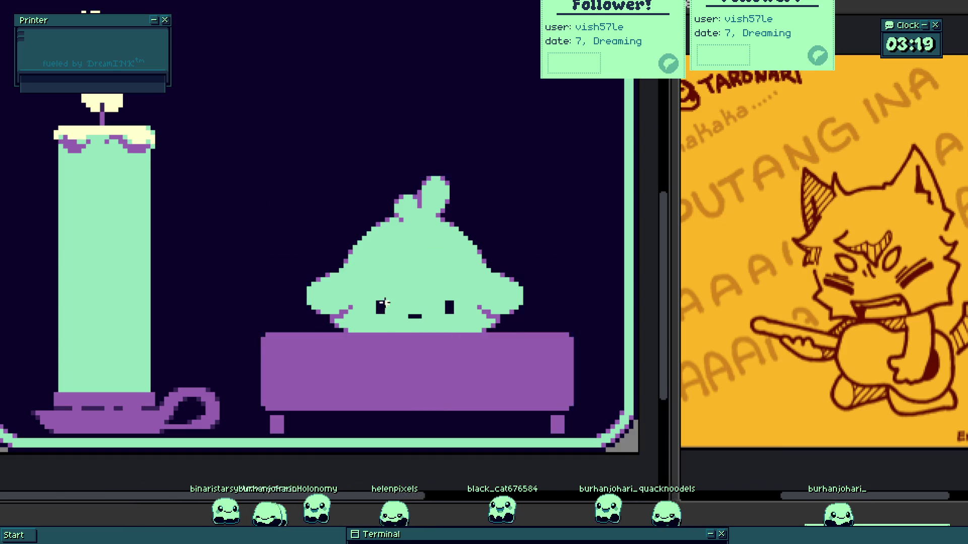
- Place purple pixels for the left eyebrow above the eye, undoing misplaced attempts
scroll(380, 324, "up", 2)
scroll(353, 328, "up", 1)
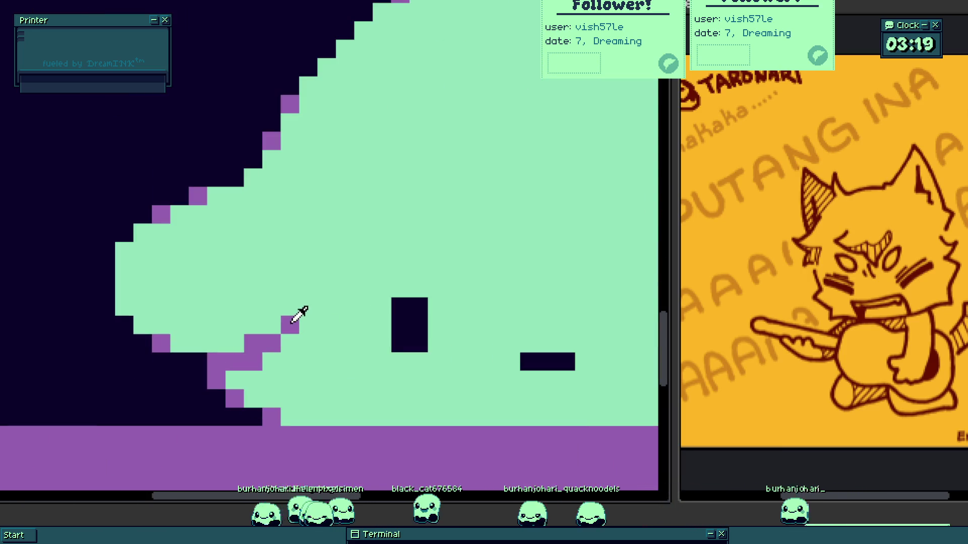
left_click(444, 236)
left_click_drag(444, 237, 456, 262)
key("ctrl+z")
key("ctrl+z")
left_click(311, 267)
key("ctrl+z")
left_click(317, 252)
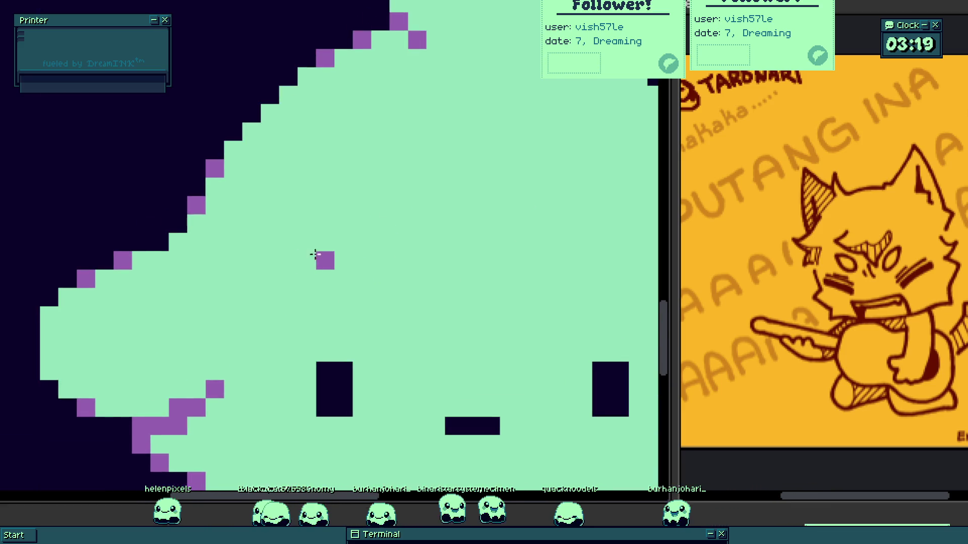
key("ctrl+z")
left_click(348, 258)
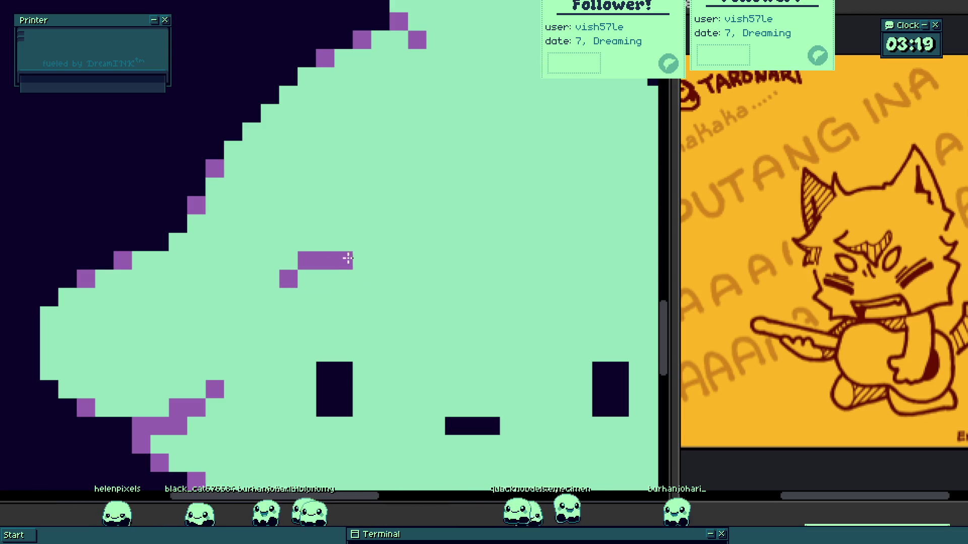
left_click(346, 259)
scroll(528, 309, "down", 2)
scroll(558, 288, "up", 2)
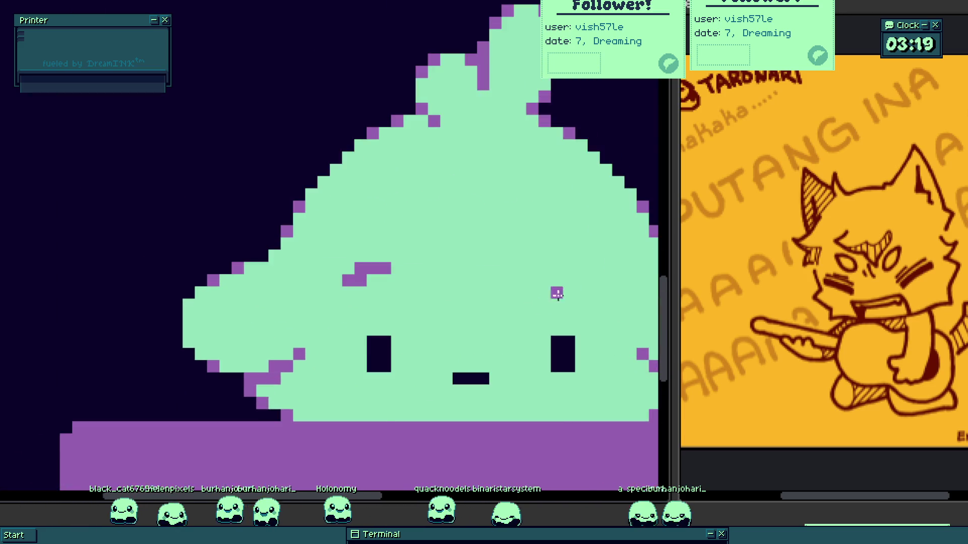
- Add the right eyebrow pixel one row higher, undoing the extra pixels
left_click(555, 277)
key("ctrl+z")
left_click(568, 265)
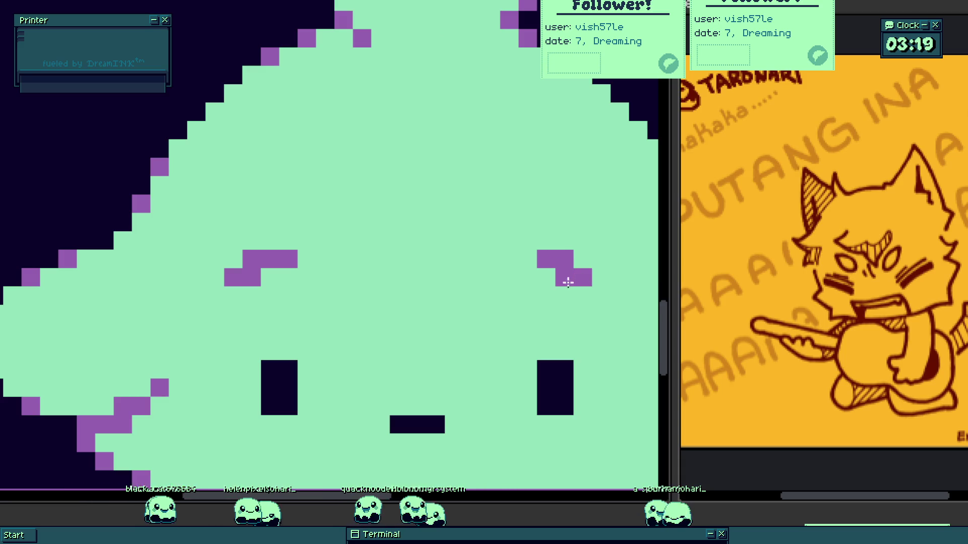
key("ctrl+z")
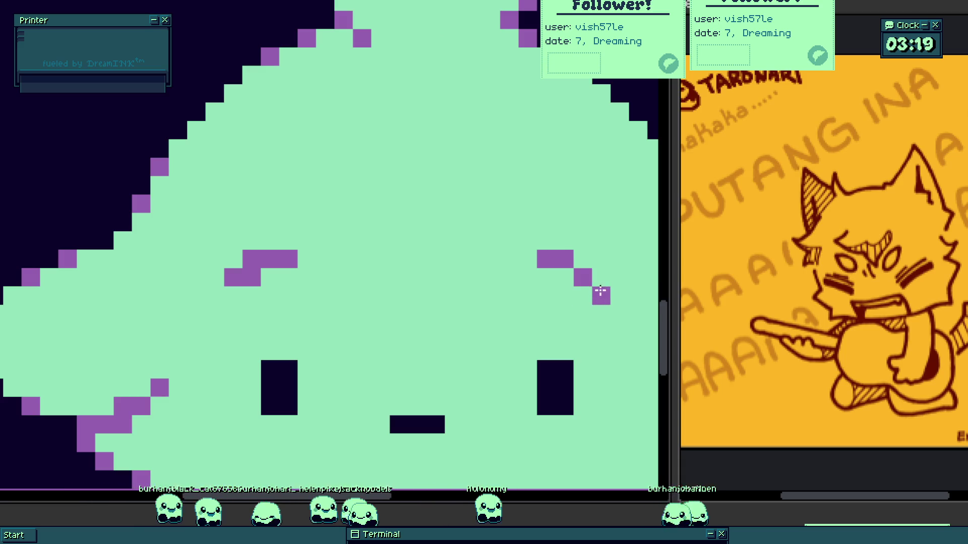
scroll(406, 311, "down", 3)
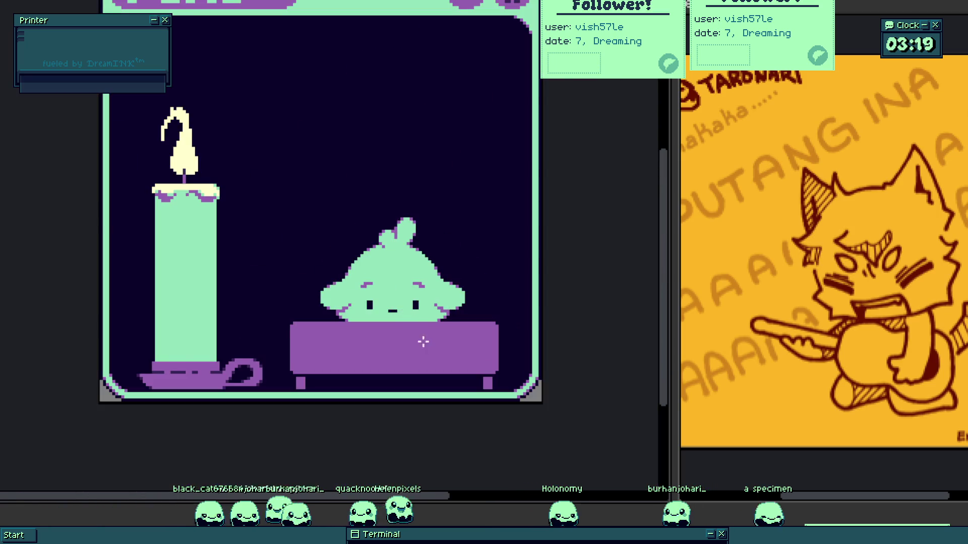
scroll(428, 351, "down", 2)
scroll(415, 331, "up", 2)
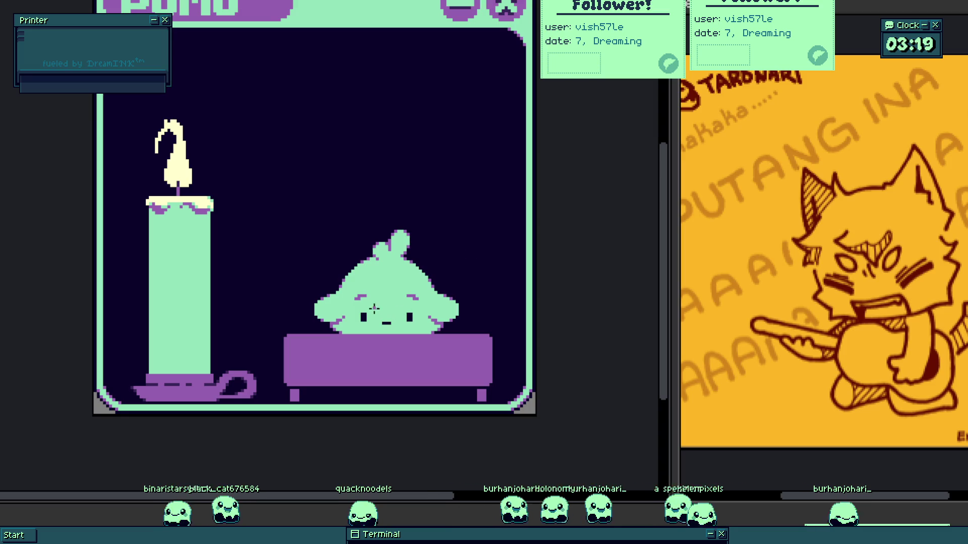
scroll(379, 305, "up", 3)
- Draw a small purple crease between the brows and move both eyebrows down one pixel
mouse_move(403, 287)
left_mouse_down()
mouse_move(404, 270)
mouse_move(421, 262)
left_mouse_up()
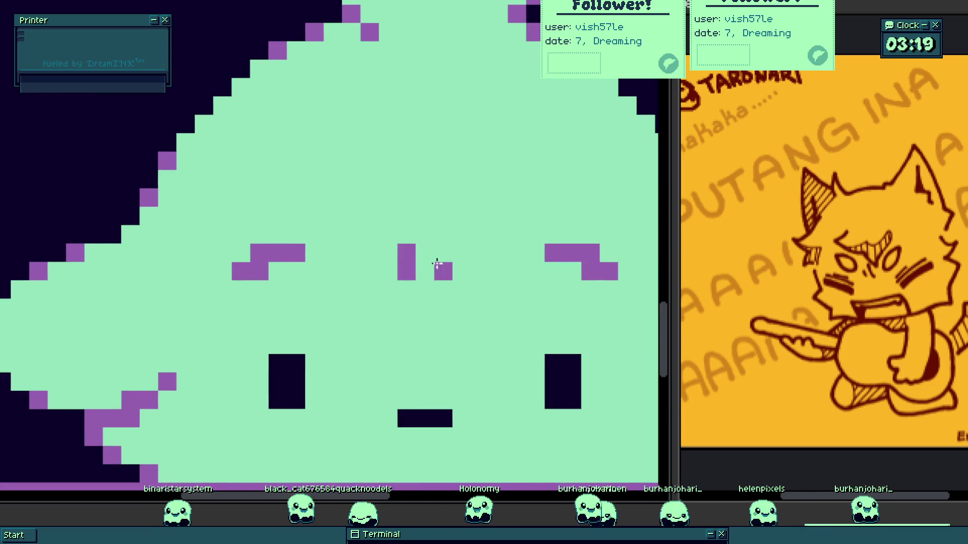
scroll(438, 275, "down", 3)
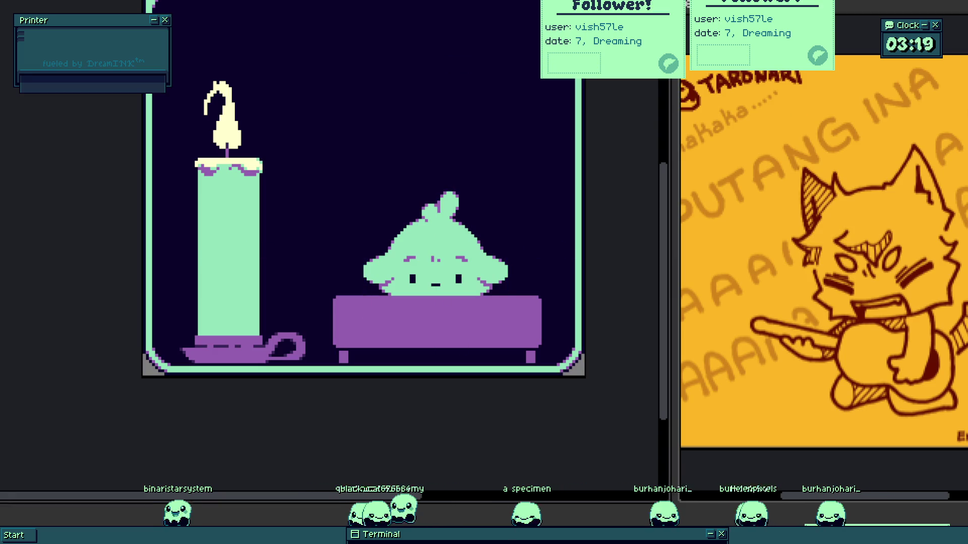
scroll(398, 240, "up", 5)
mouse_move(197, 293)
left_mouse_down()
mouse_move(464, 196)
mouse_move(485, 175)
left_mouse_up()
left_click_drag(440, 225, 440, 236)
left_click(558, 255)
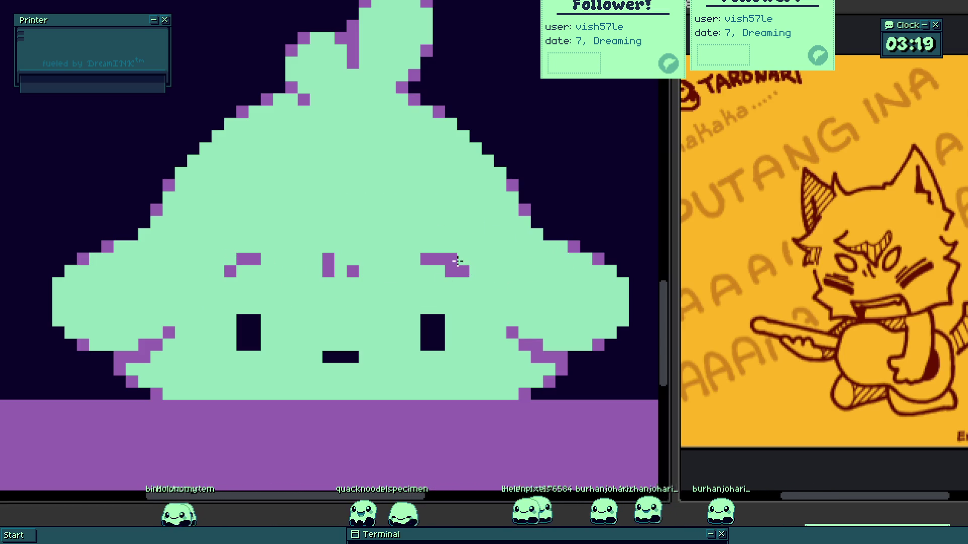
- Paint purple pixels at the blob's mouth corners and one just under the mouth
scroll(465, 272, "down", 5)
scroll(395, 255, "up", 5)
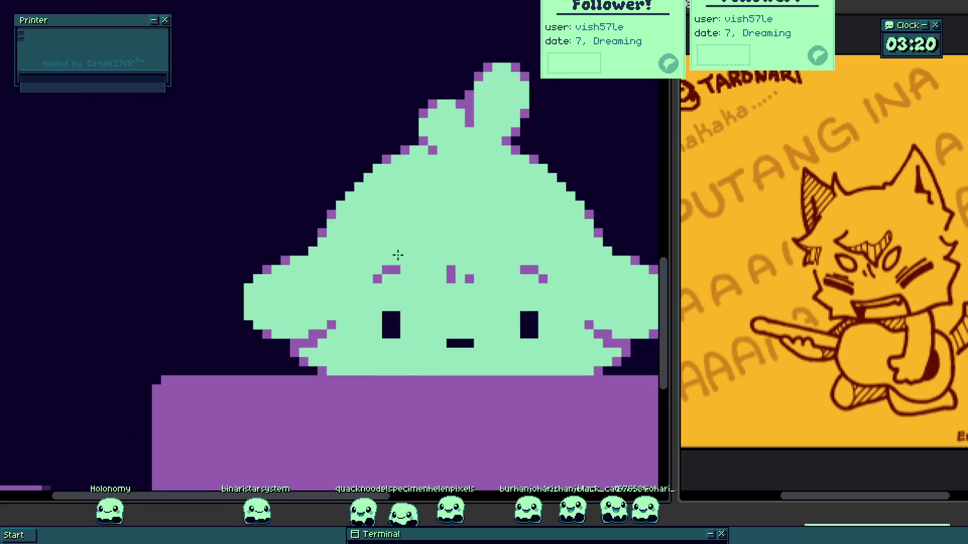
scroll(459, 283, "up", 1)
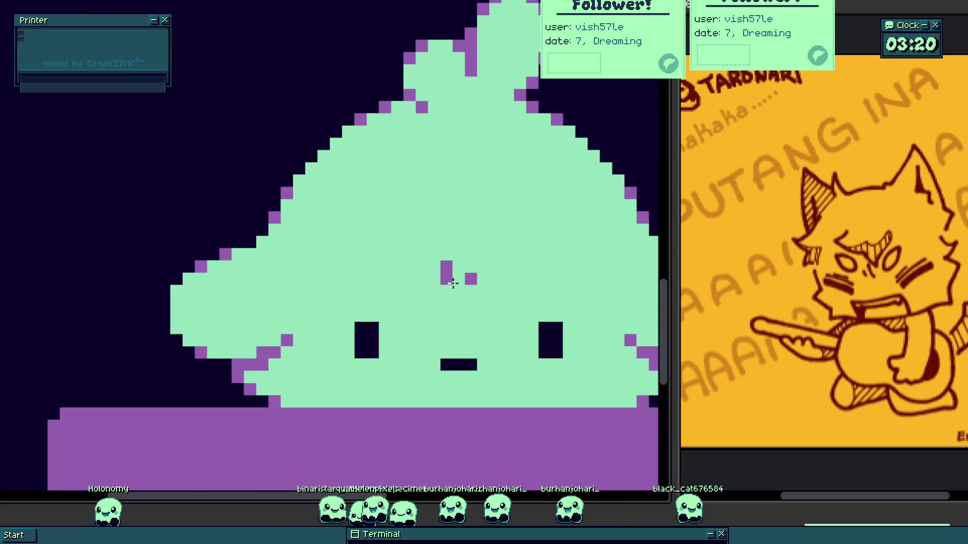
scroll(451, 273, "up", 3)
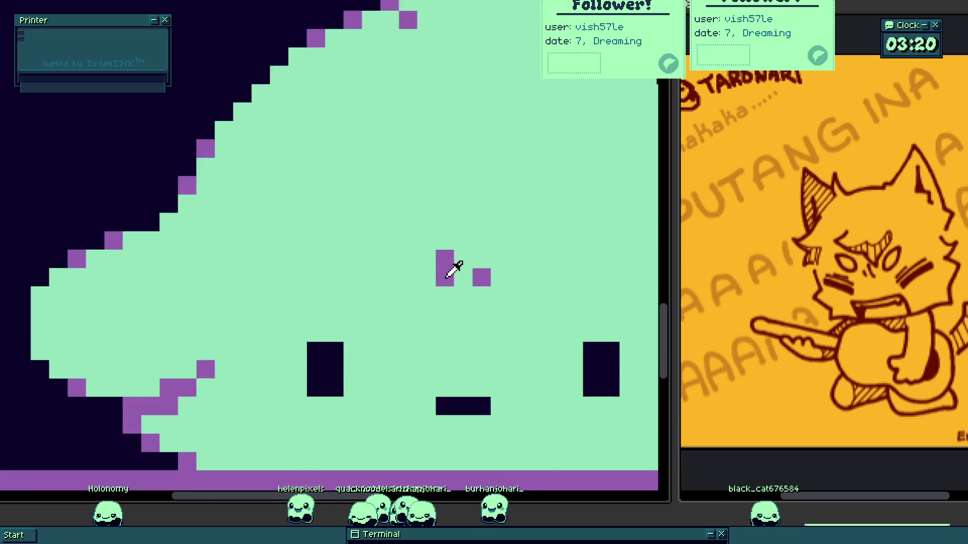
scroll(441, 272, "down", 5)
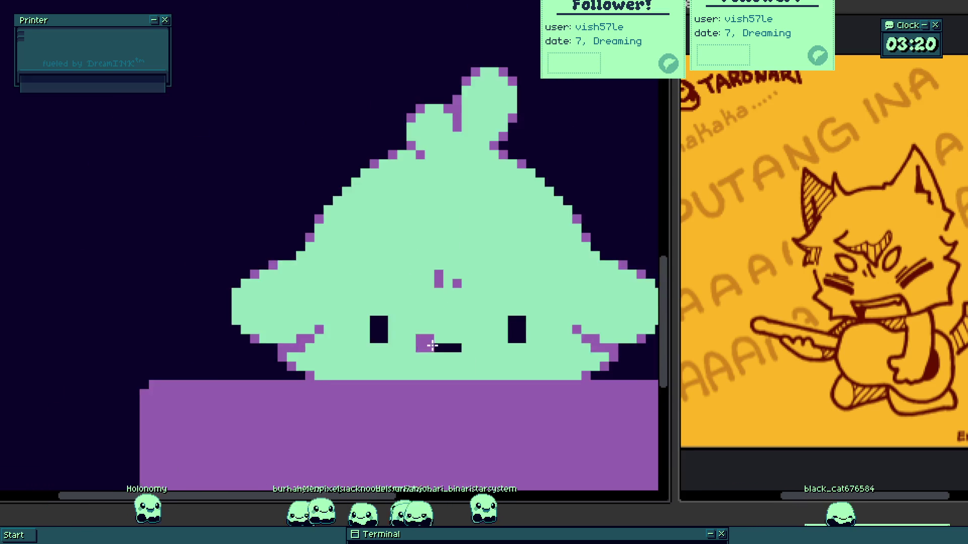
scroll(423, 369, "up", 4)
mouse_move(423, 354)
left_mouse_down()
mouse_move(405, 372)
mouse_move(405, 390)
left_mouse_up()
left_click(496, 354)
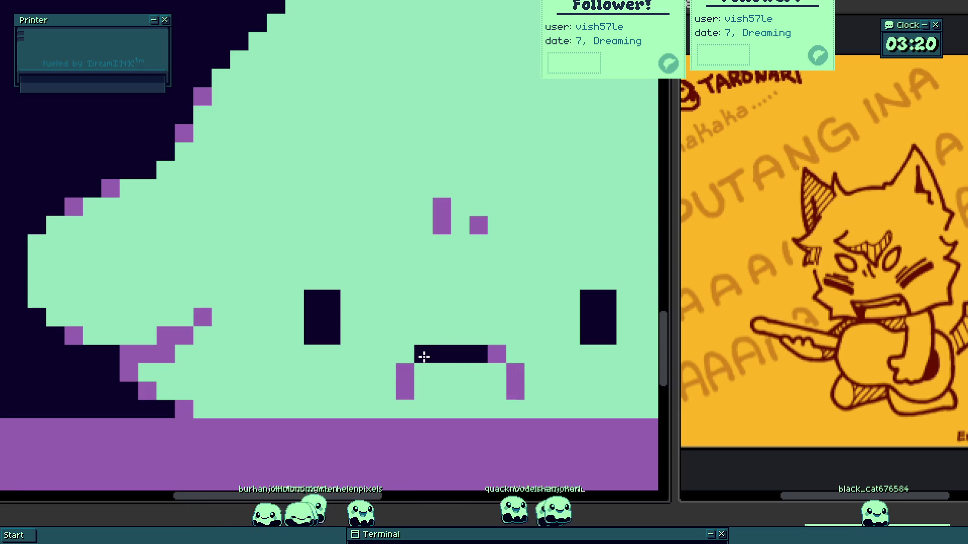
- Pick the purple from the artwork and shade the lower outer pixels of both eyes
scroll(500, 354, "down", 5)
scroll(460, 341, "up", 4)
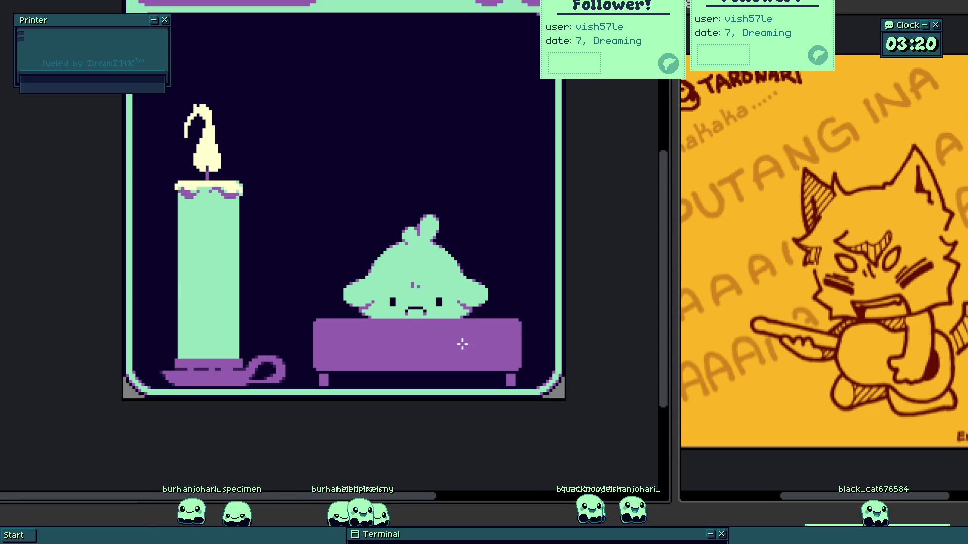
scroll(335, 284, "up", 3)
left_click(469, 147, "alt")
left_click(282, 300)
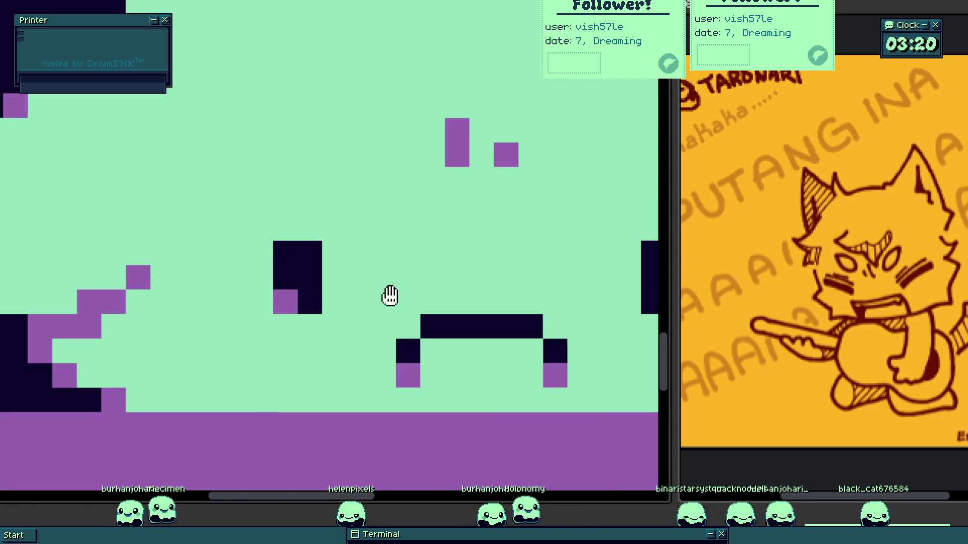
scroll(382, 300, "right", 2)
left_click(447, 287)
- Paint purple under both eyes and right of the mouth, turning the mouth into a smile
scroll(373, 300, "down", 3)
scroll(274, 282, "up", 3)
mouse_move(283, 305)
left_mouse_down()
mouse_move(311, 309)
mouse_move(315, 345)
mouse_move(290, 363)
left_mouse_up()
left_click(587, 328)
scroll(586, 328, "right", 4)
left_click_drag(339, 274, 357, 325)
scroll(357, 326, "down", 3)
scroll(355, 331, "down", 3)
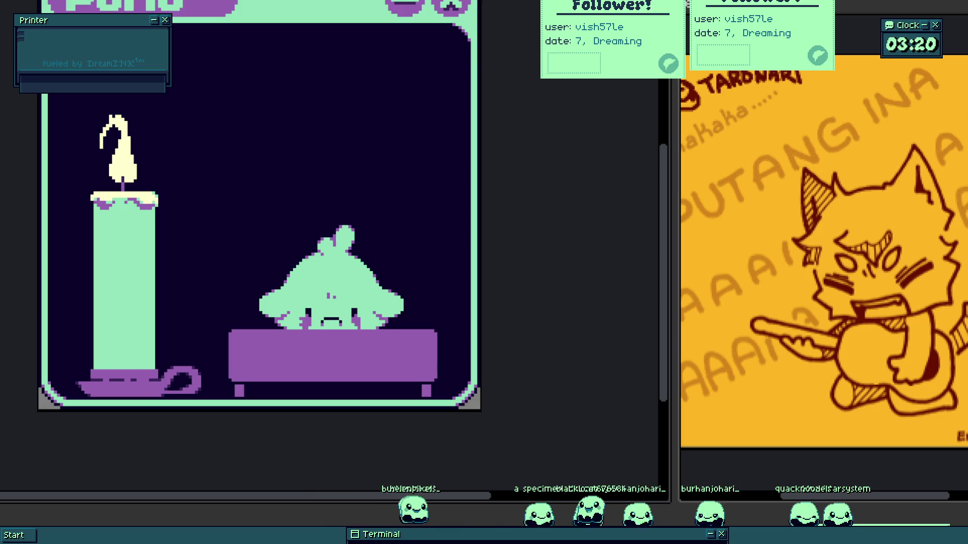
scroll(378, 328, "up", 4)
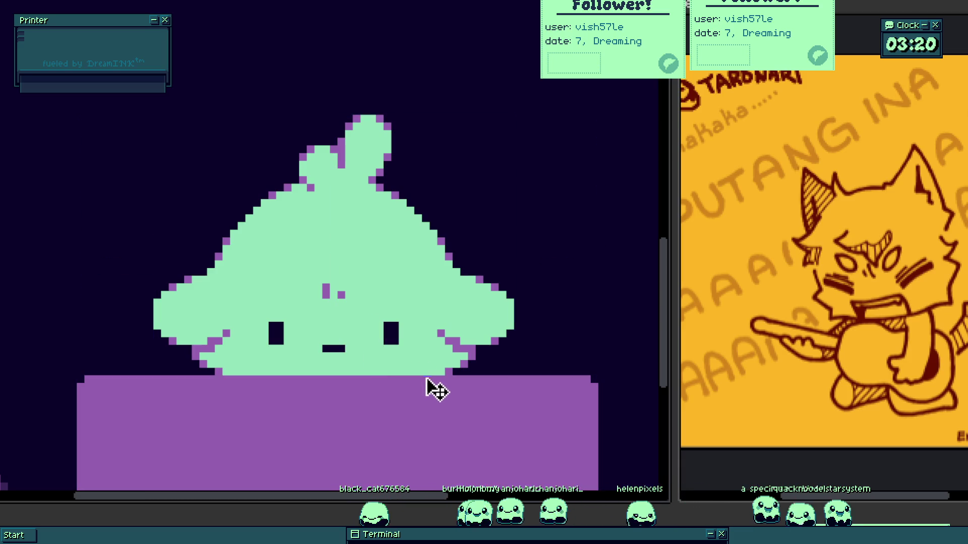
scroll(328, 333, "up", 5)
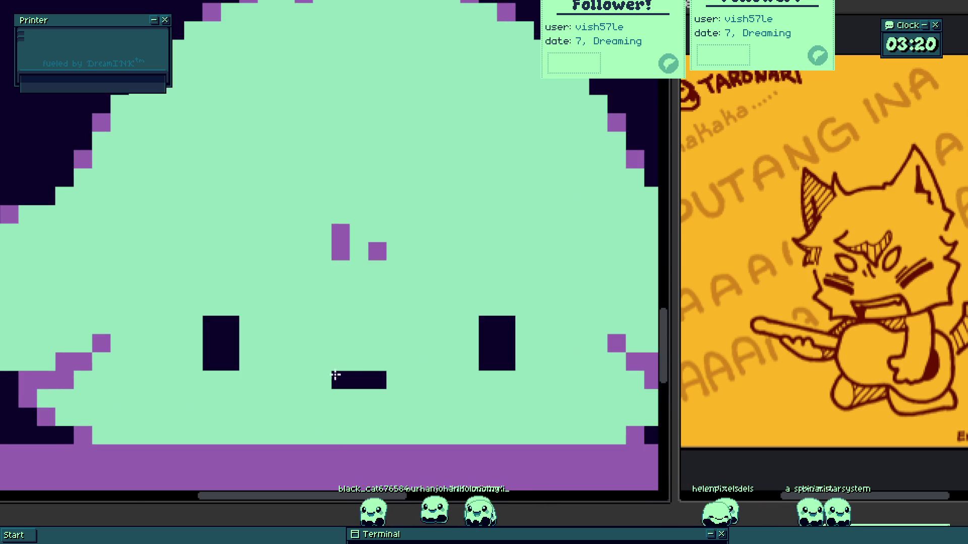
scroll(390, 368, "down", 5)
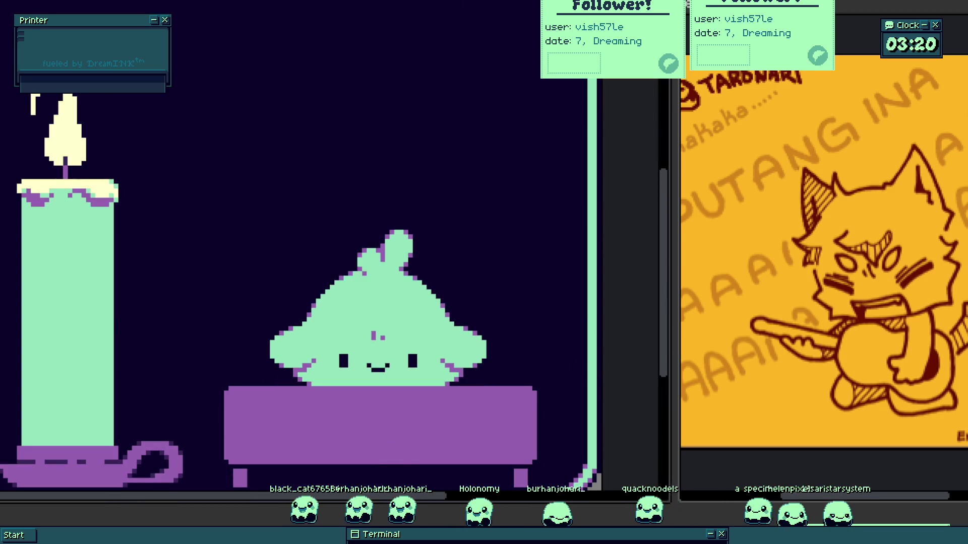
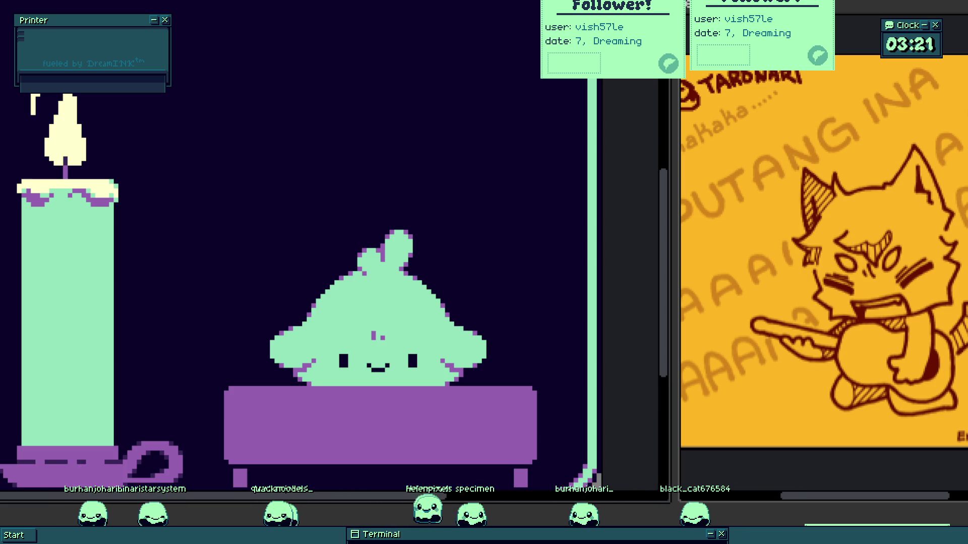
- Paint the eye's top-left corner pixel purple
scroll(428, 320, "up", 5)
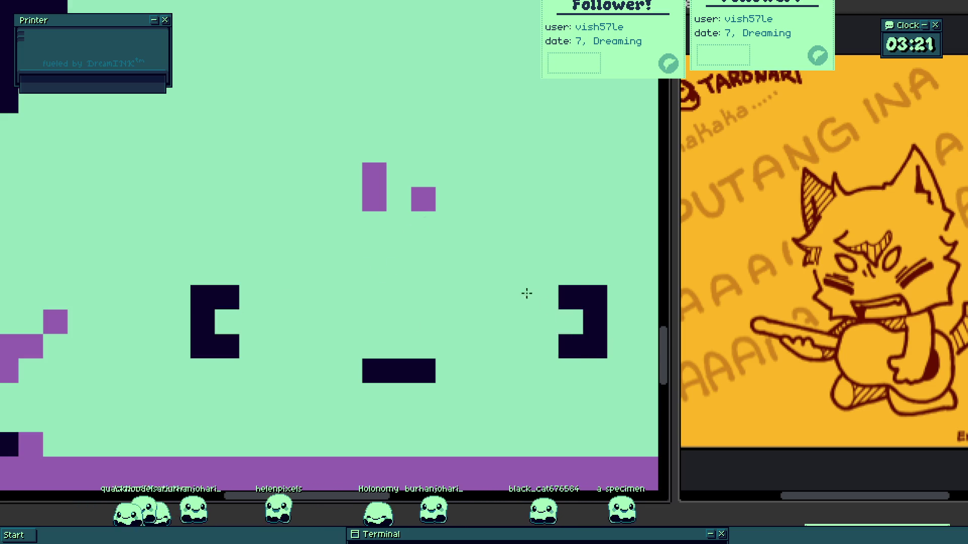
scroll(536, 296, "down", 3)
scroll(449, 302, "up", 2)
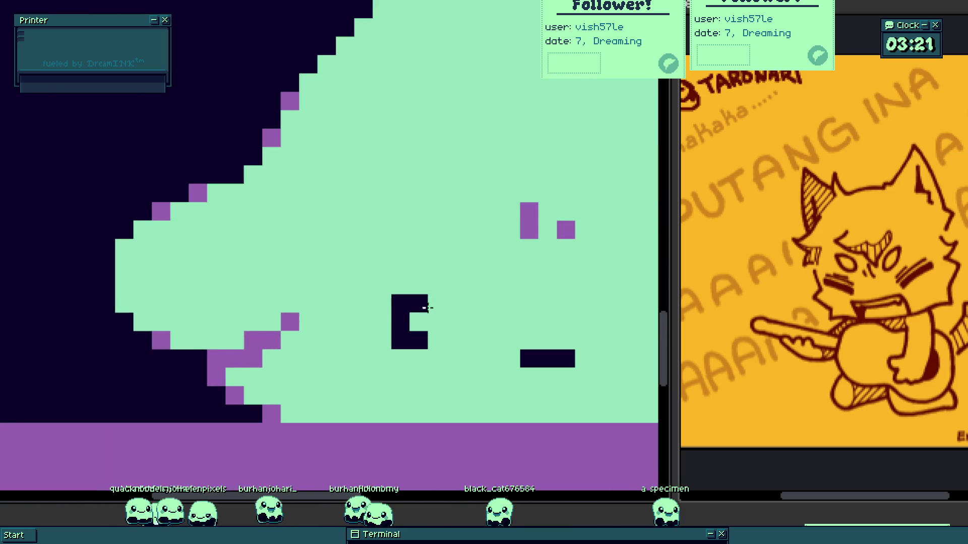
scroll(545, 215, "up", 1)
left_click(363, 321)
- Add dark pixels to the left eye's left column and top row, adjusting with undo/redo
scroll(363, 322, "down", 2)
scroll(509, 353, "down", 2)
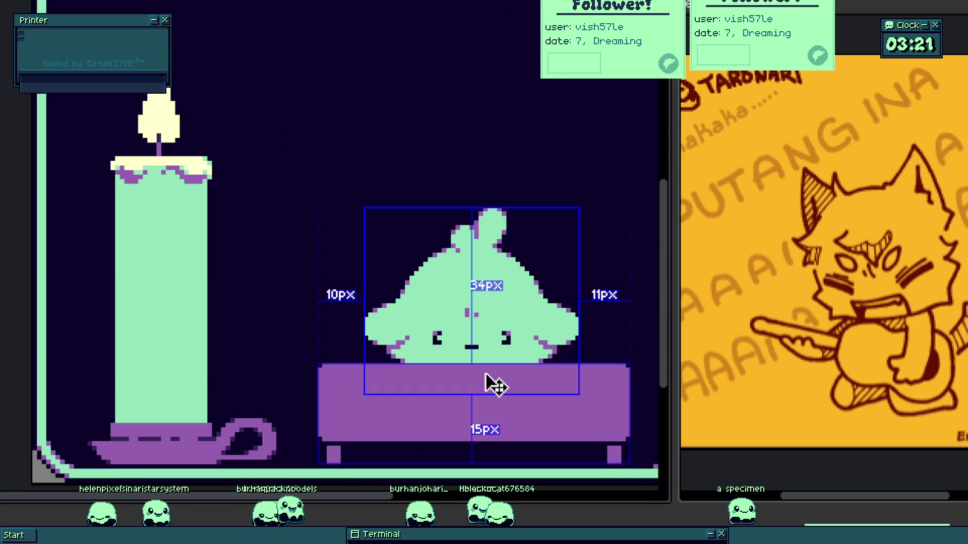
scroll(458, 341, "up", 2)
scroll(457, 341, "down", 3)
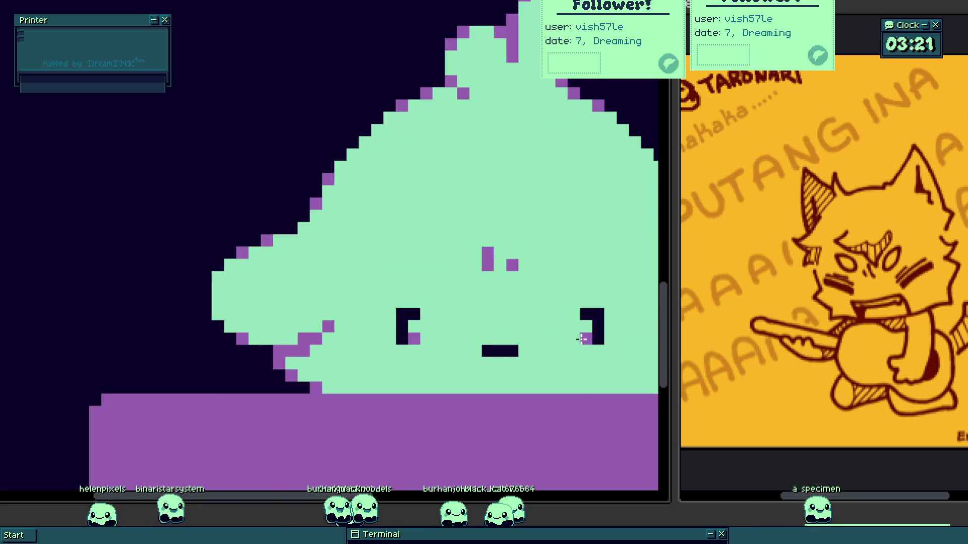
scroll(520, 357, "down", 1)
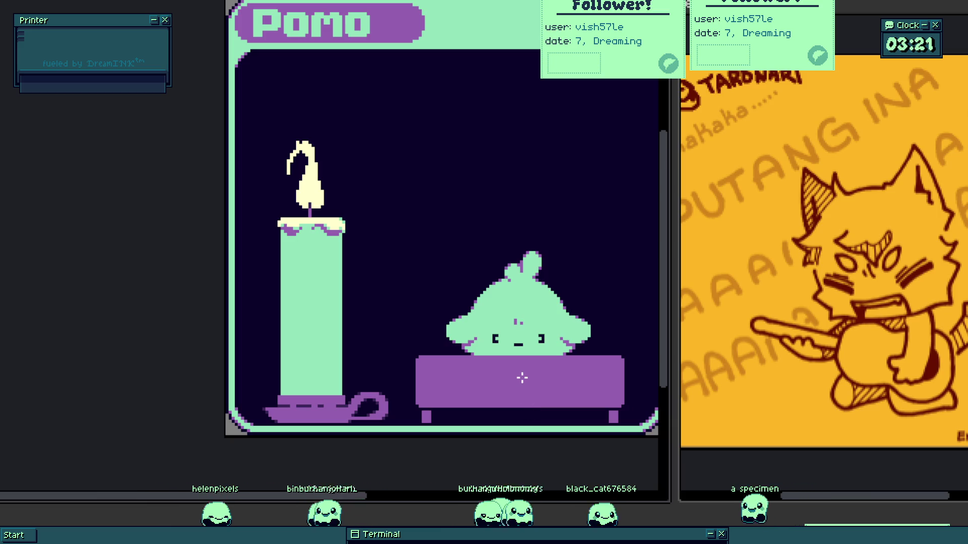
scroll(465, 317, "up", 4)
left_click(446, 328)
left_click(449, 294)
left_click(484, 288)
key("ctrl+z")
key("ctrl+z")
key("ctrl+z")
key("ctrl+y")
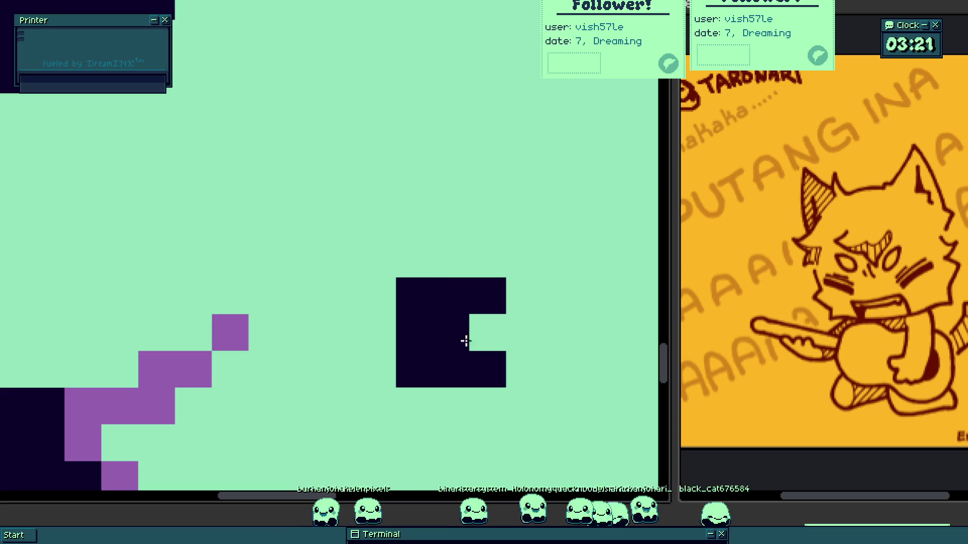
key("ctrl+y")
key("ctrl+y")
- Add a dark pixel column and an extra dark pixel to the right eye
scroll(484, 320, "down", 4)
scroll(484, 321, "up", 4)
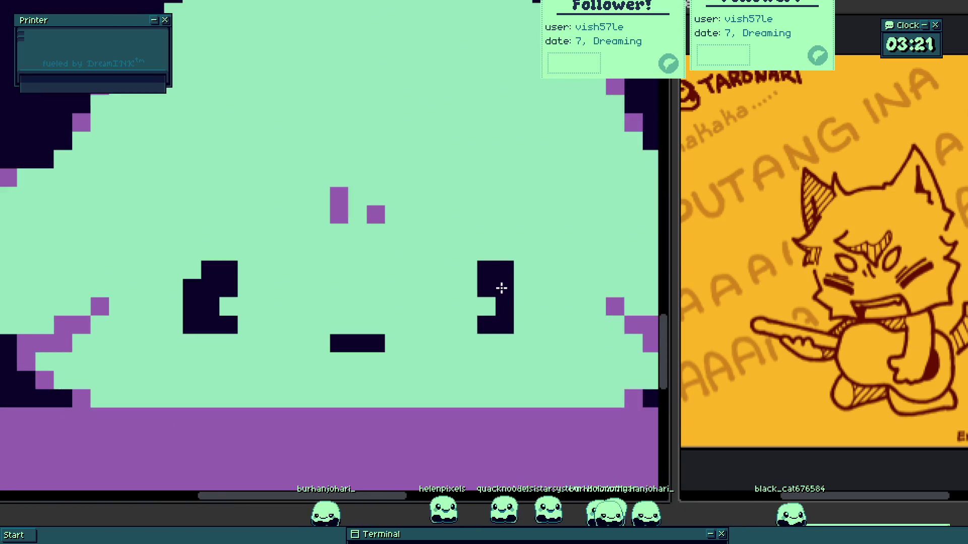
left_click_drag(523, 287, 524, 325)
left_click(523, 269)
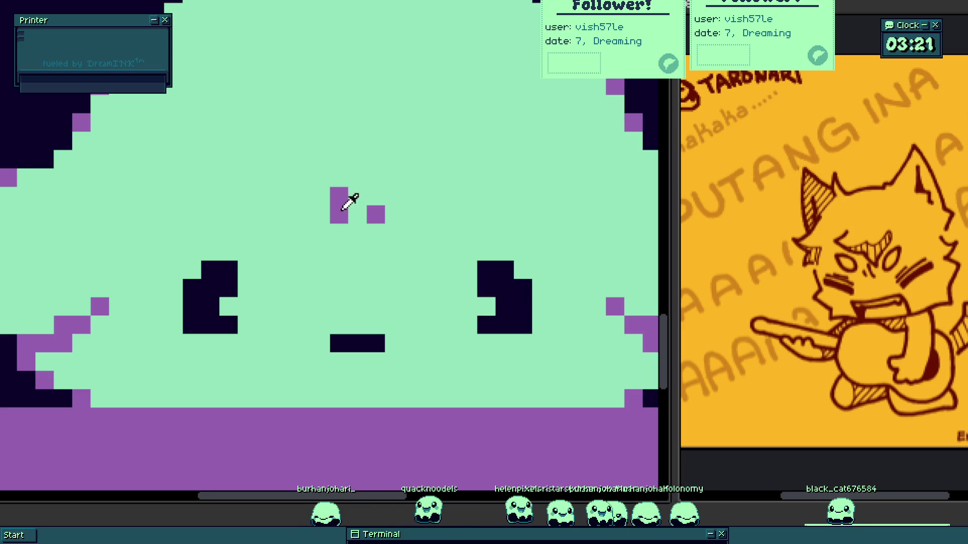
scroll(233, 310, "down", 4)
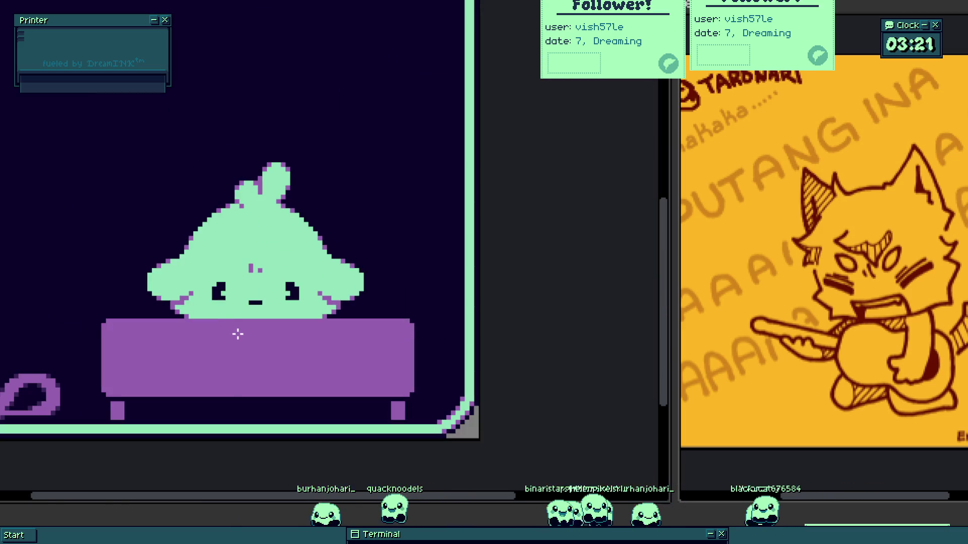
scroll(236, 314, "up", 4)
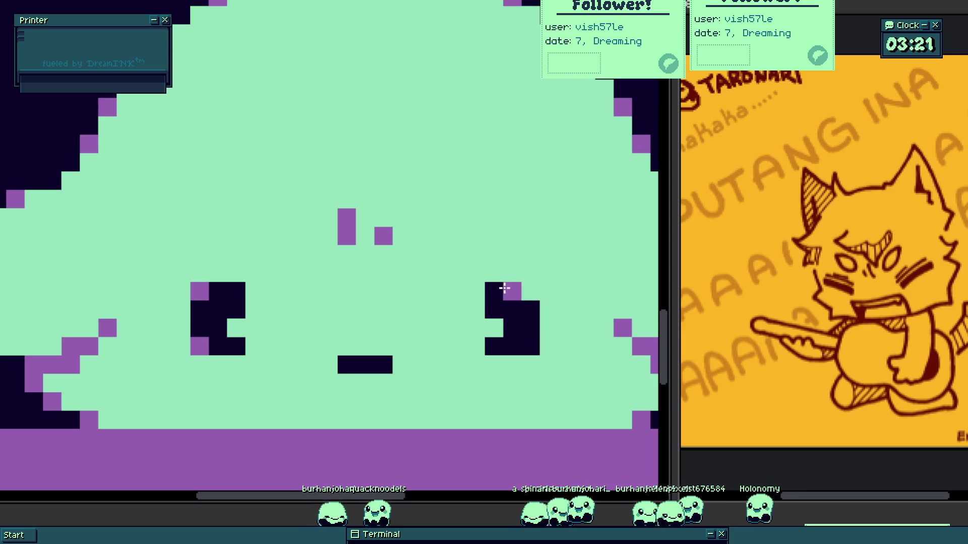
scroll(401, 292, "down", 4)
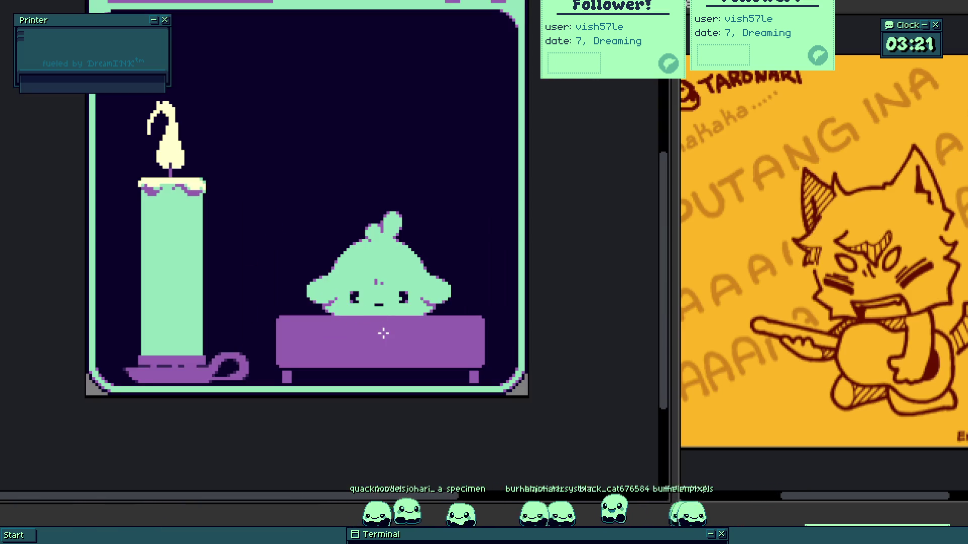
scroll(383, 338, "up", 1)
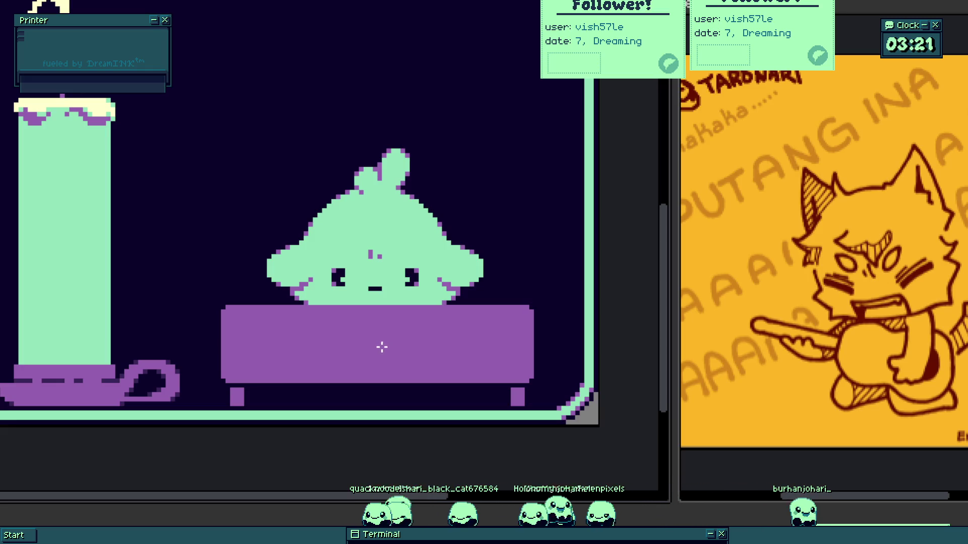
scroll(352, 281, "up", 1)
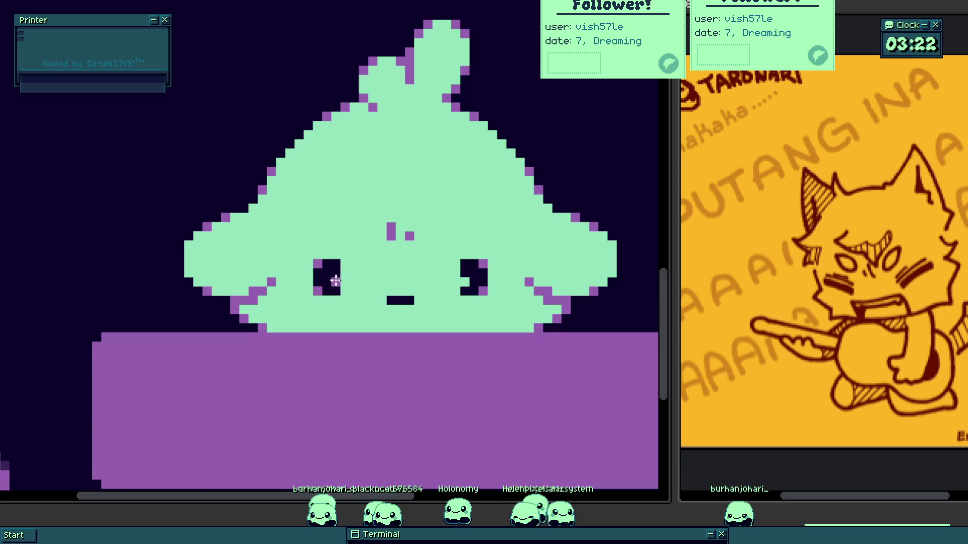
scroll(343, 279, "up", 2)
scroll(326, 260, "down", 2)
scroll(463, 262, "up", 1)
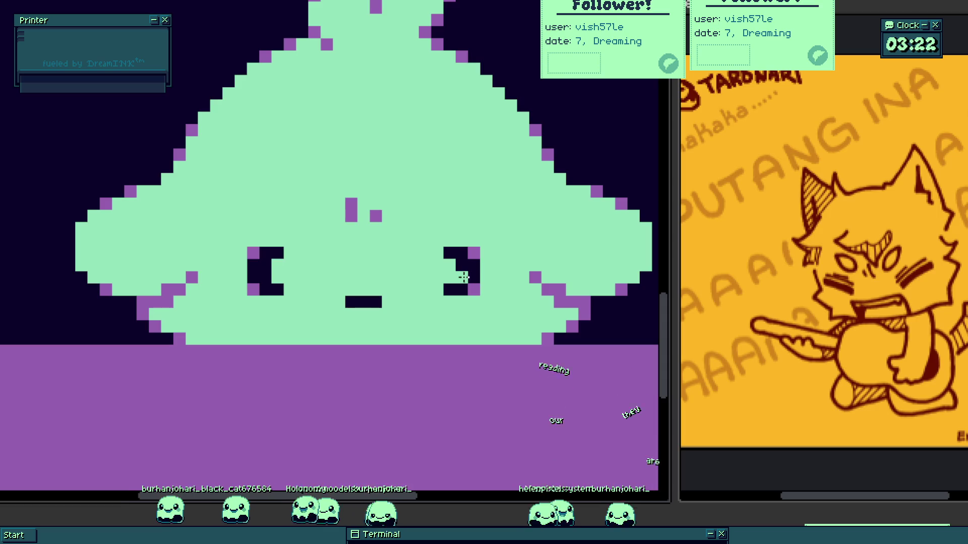
scroll(463, 277, "up", 2)
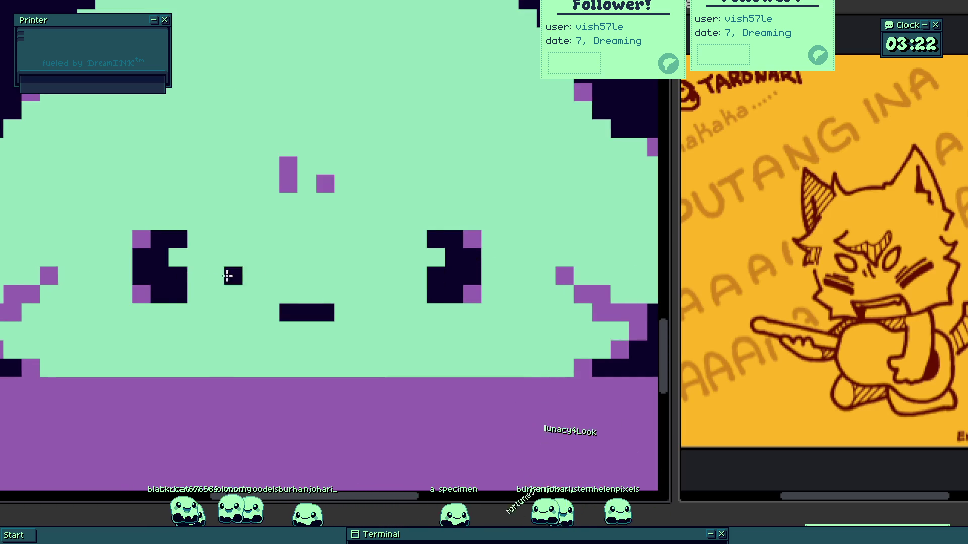
scroll(292, 186, "down", 2)
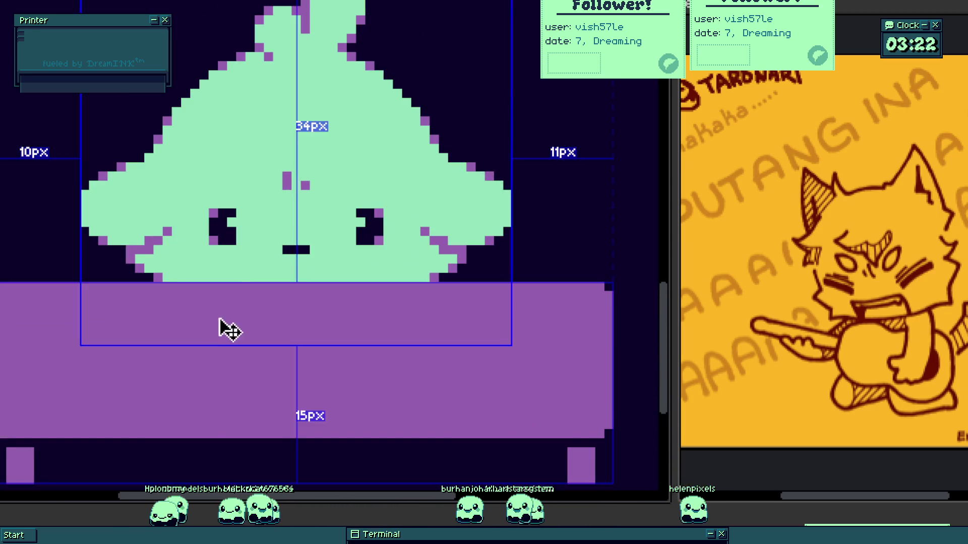
scroll(212, 322, "up", 1)
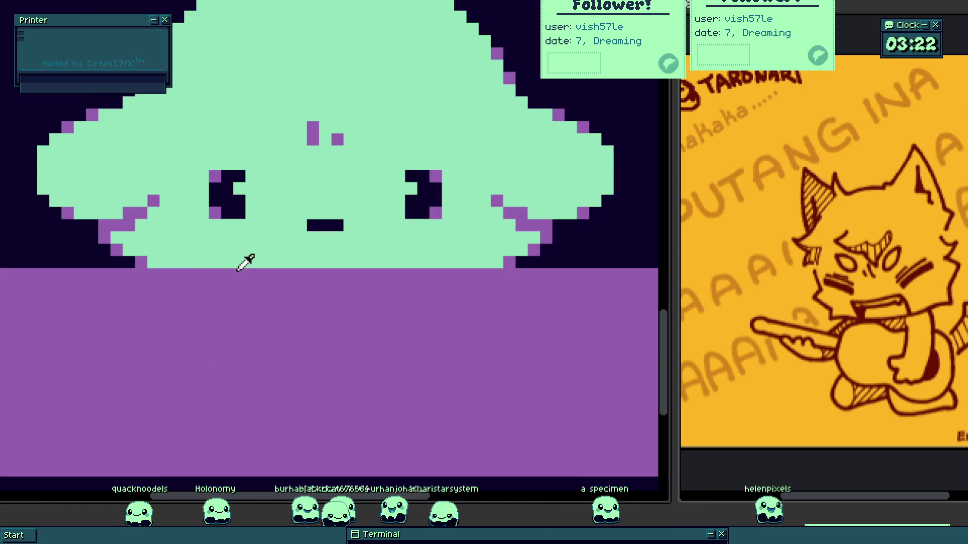
- Paint a mint-green blob shape on the table front
left_click(216, 361)
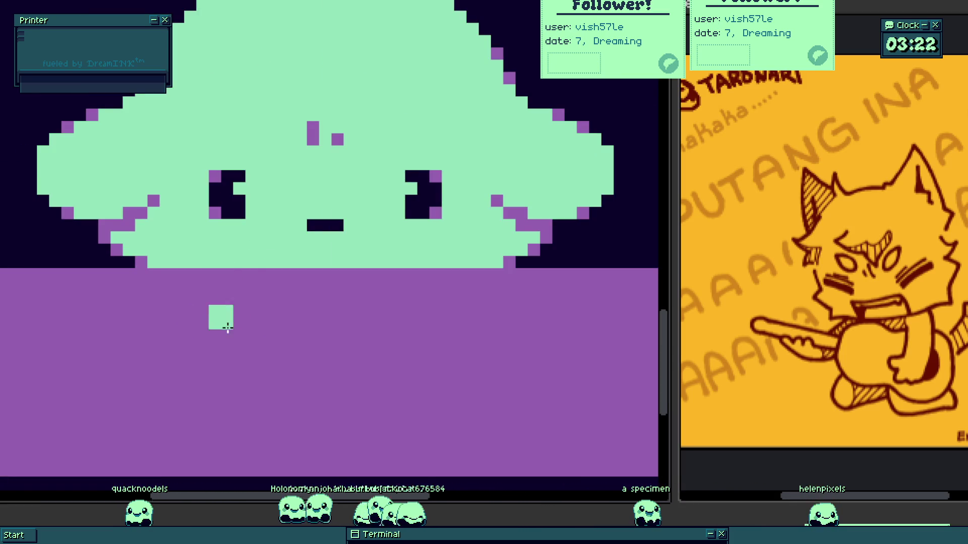
mouse_move(205, 312)
left_mouse_down()
mouse_move(231, 318)
mouse_move(222, 358)
mouse_move(209, 373)
mouse_move(173, 371)
mouse_move(196, 321)
left_mouse_up()
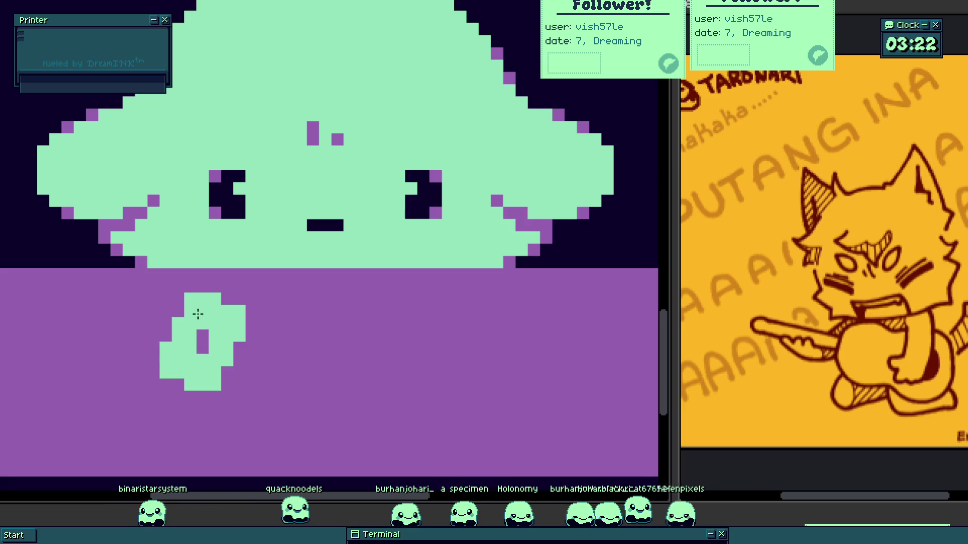
mouse_move(277, 344)
left_mouse_down()
mouse_move(215, 324)
mouse_move(222, 387)
left_mouse_up()
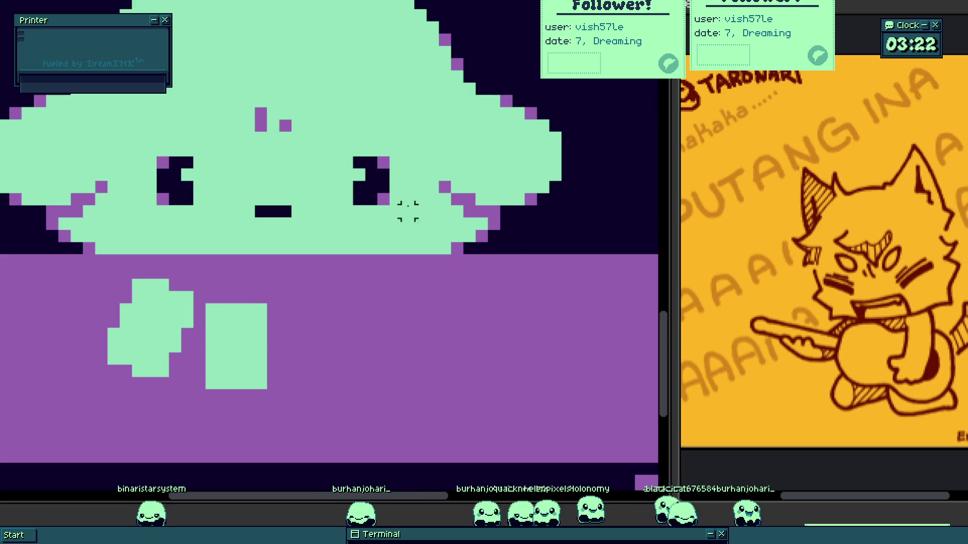
- Copy the green blob, paste it further right and flip it horizontally
left_click_drag(200, 285, 80, 403)
key("ctrl+c")
key("ctrl+v")
left_click_drag(337, 376, 317, 371)
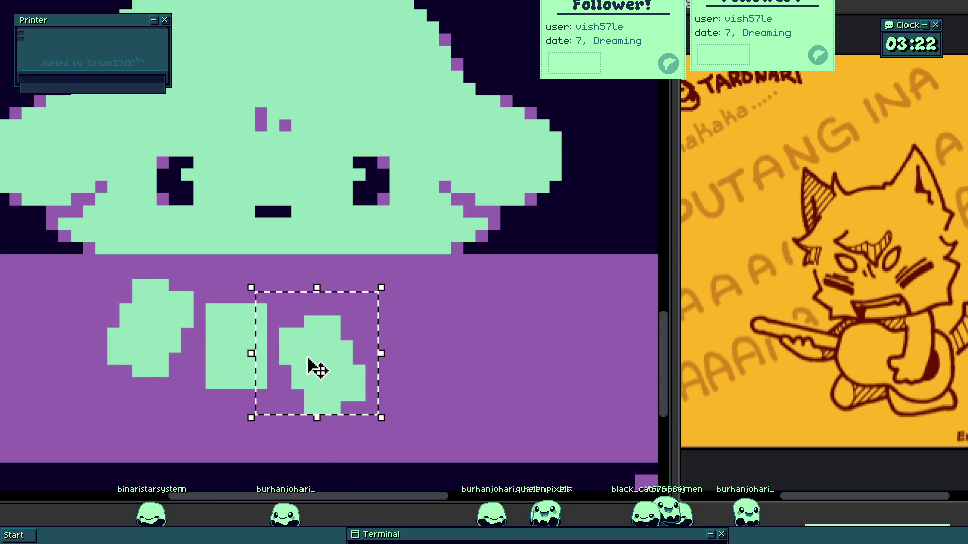
key("shift+h")
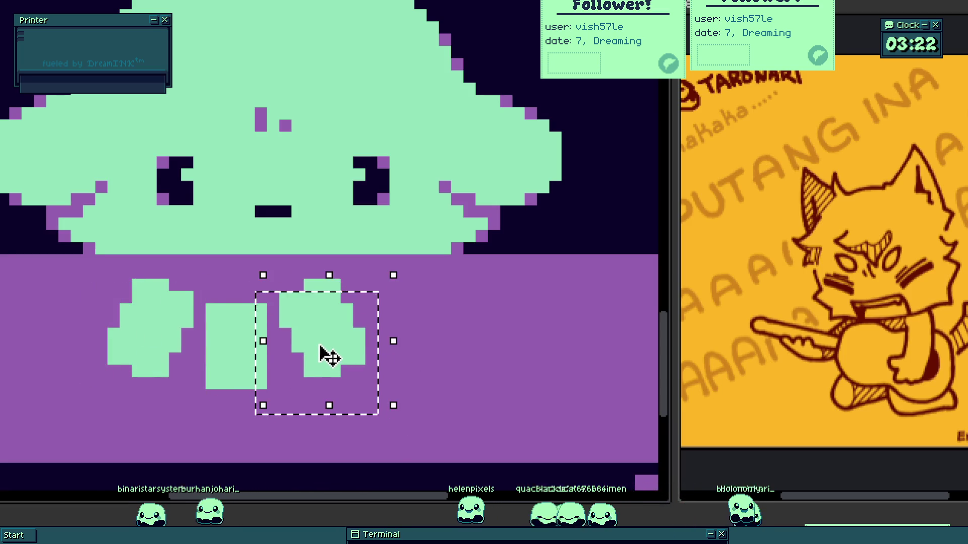
key("ctrl+d")
scroll(257, 310, "down", 1)
scroll(252, 305, "down", 1)
scroll(224, 252, "up", 2)
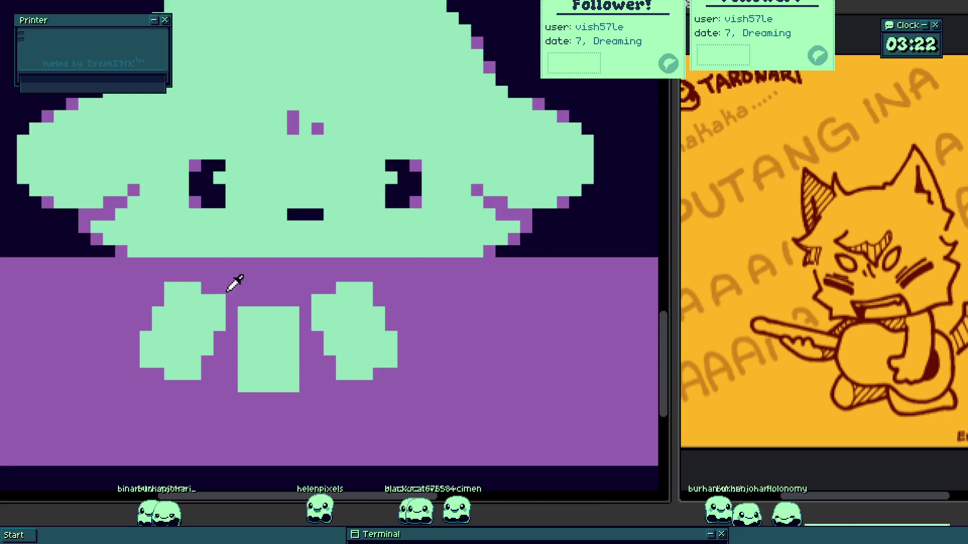
scroll(193, 339, "up", 1)
- Carve purple details into the three green shapes, turning the left one into a ring
left_click(193, 340)
mouse_move(130, 331)
left_mouse_down()
mouse_move(123, 352)
mouse_move(164, 376)
mouse_move(151, 378)
mouse_move(136, 360)
mouse_move(151, 324)
mouse_move(178, 327)
mouse_move(196, 306)
mouse_move(209, 309)
left_mouse_up()
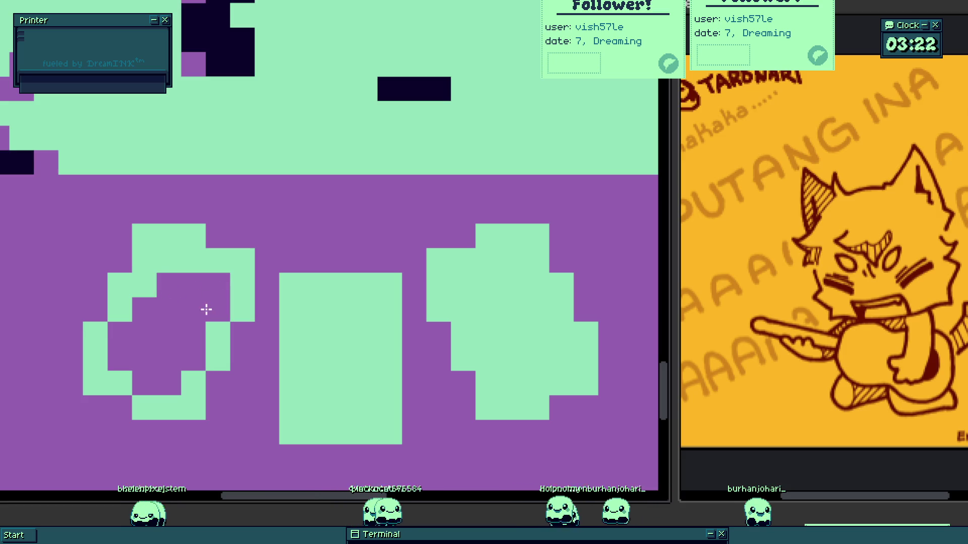
left_click_drag(165, 268, 184, 262)
scroll(202, 298, "down", 4)
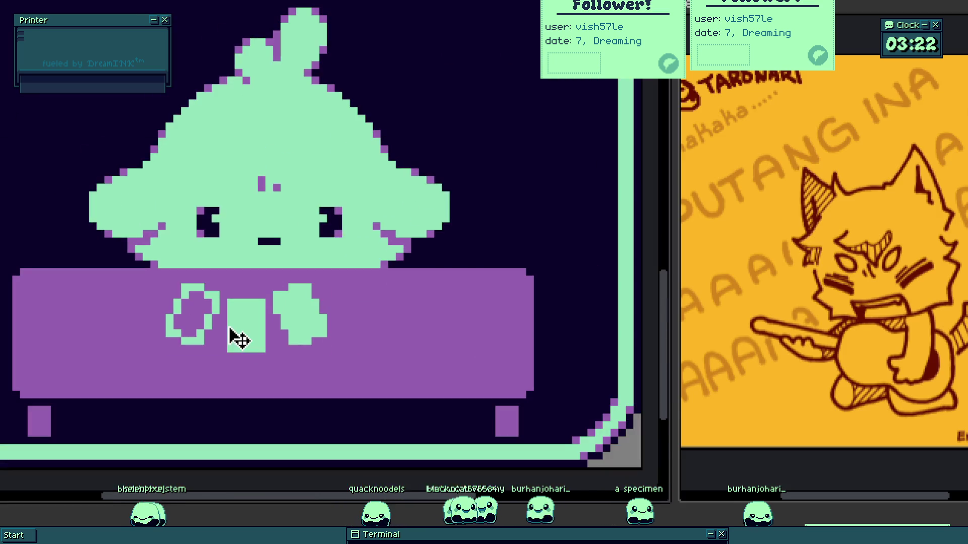
scroll(238, 335, "up", 3)
left_click(240, 337)
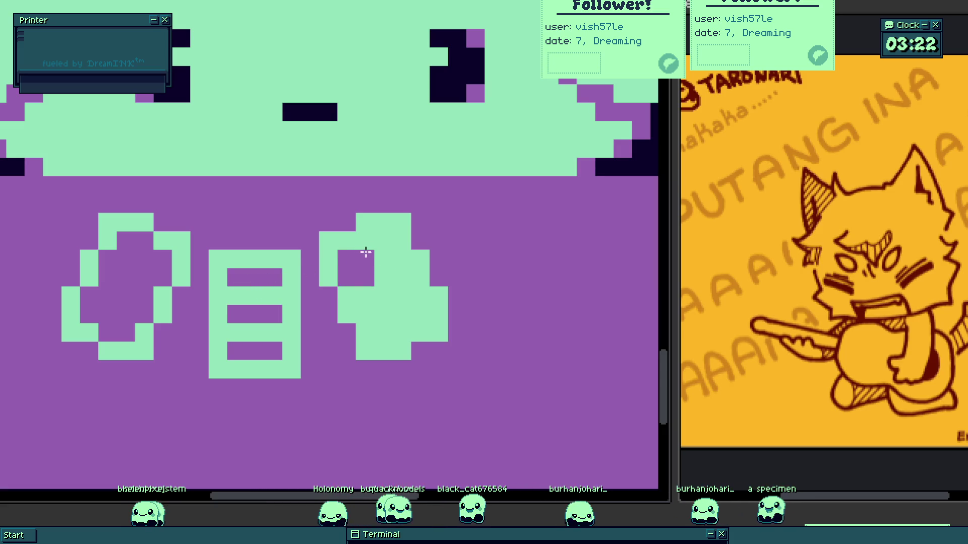
mouse_move(419, 313)
left_mouse_down()
mouse_move(385, 331)
mouse_move(367, 313)
left_mouse_up()
scroll(383, 318, "down", 2)
scroll(394, 334, "down", 3)
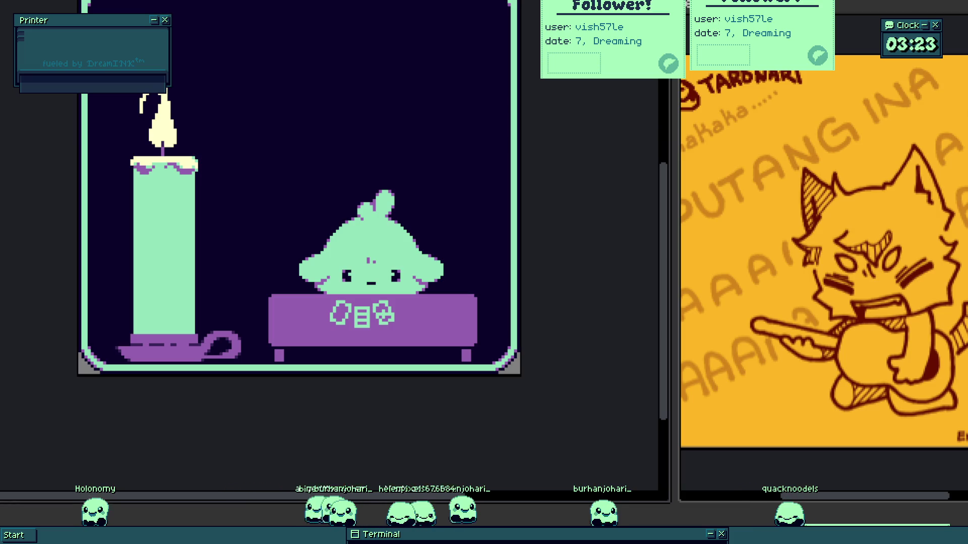
scroll(383, 325, "up", 3)
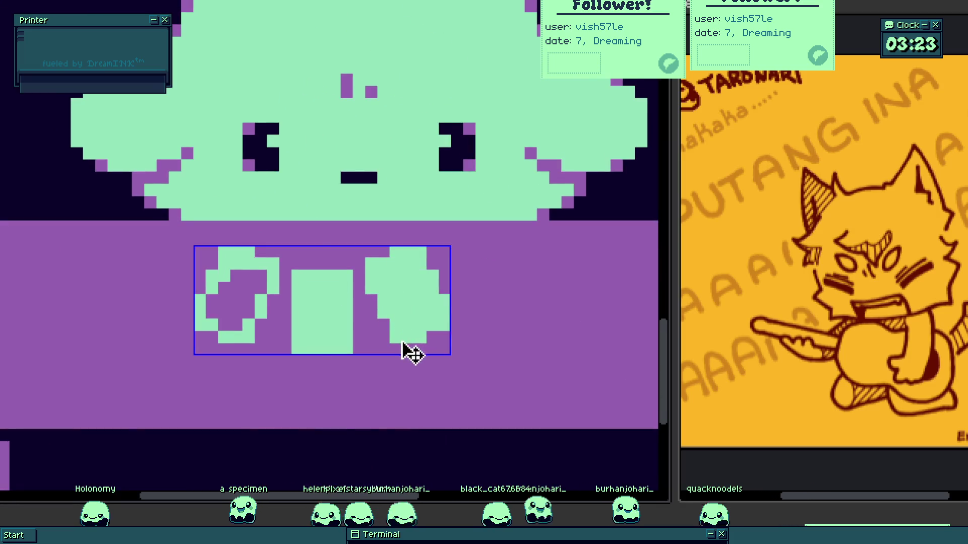
- Paint purple into the left icon to hollow it into a ring
left_click_drag(353, 246, 477, 369)
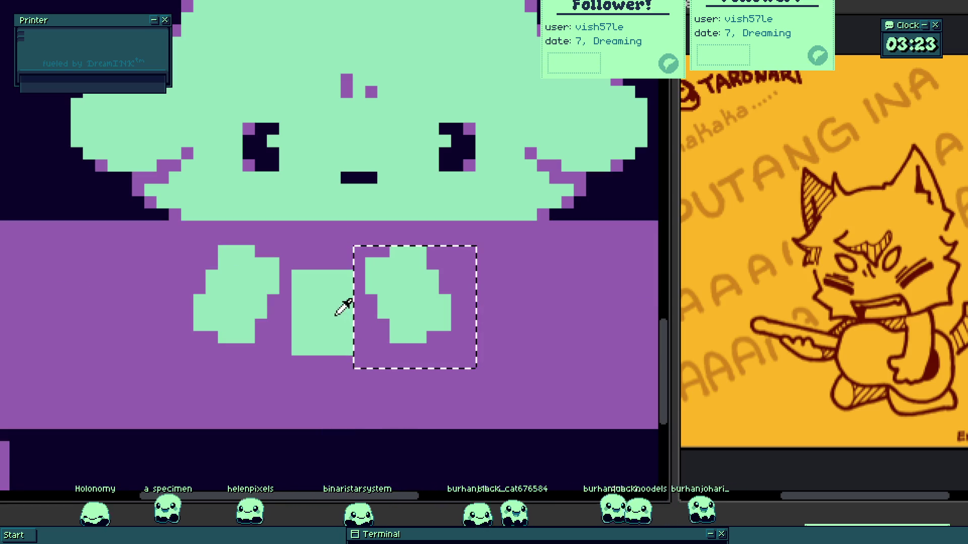
left_click(344, 307)
scroll(293, 269, "up", 1)
mouse_move(239, 287)
left_mouse_down()
mouse_move(231, 282)
mouse_move(251, 292)
mouse_move(219, 305)
mouse_move(236, 315)
left_mouse_up()
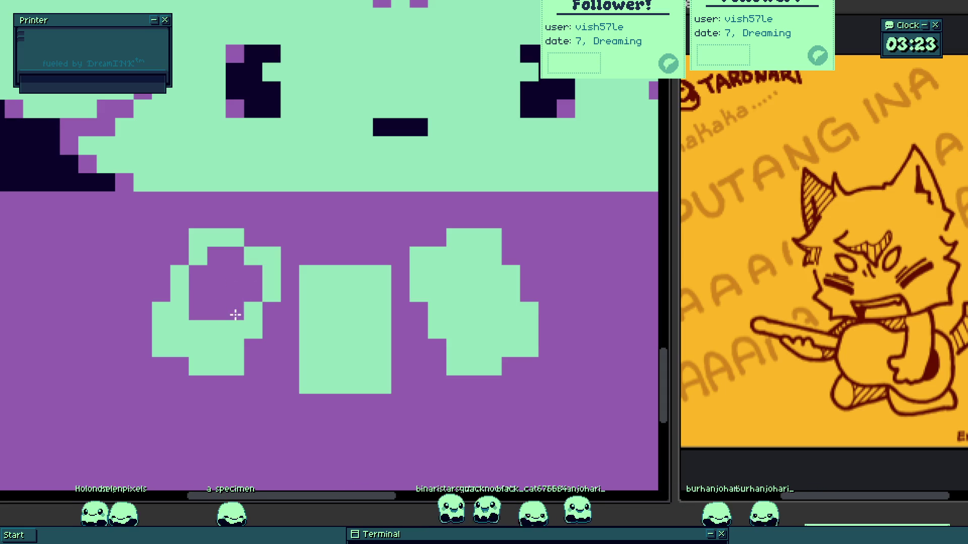
scroll(215, 339, "down", 4)
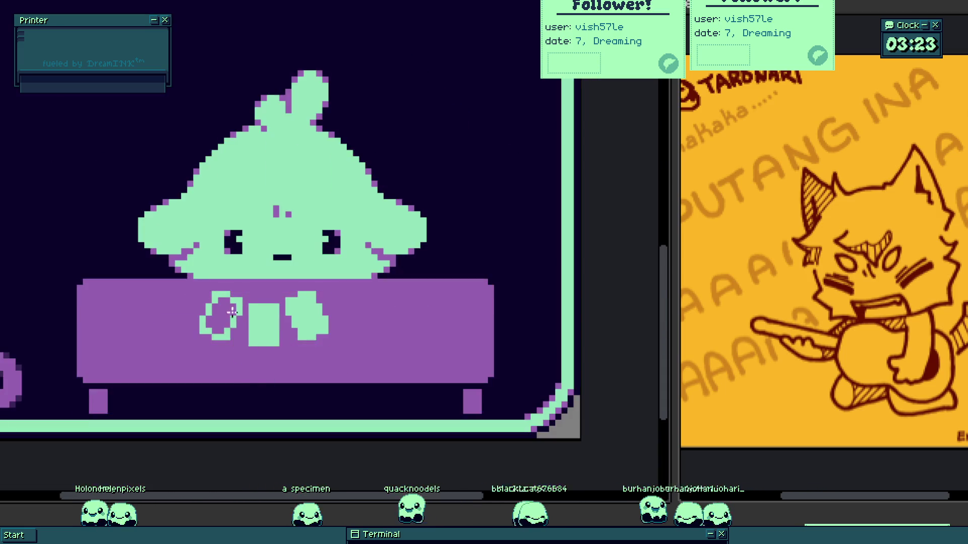
scroll(274, 313, "up", 2)
- Paint a new tall green bar glyph with an underline left of the ring
left_click(124, 300)
scroll(124, 284, "up", 2)
left_click_drag(121, 282, 161, 285)
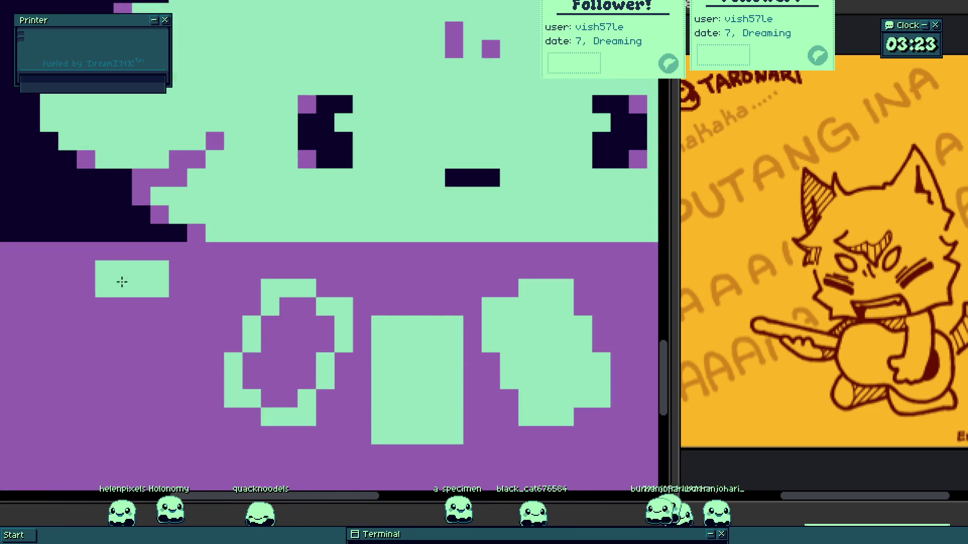
left_click(106, 291)
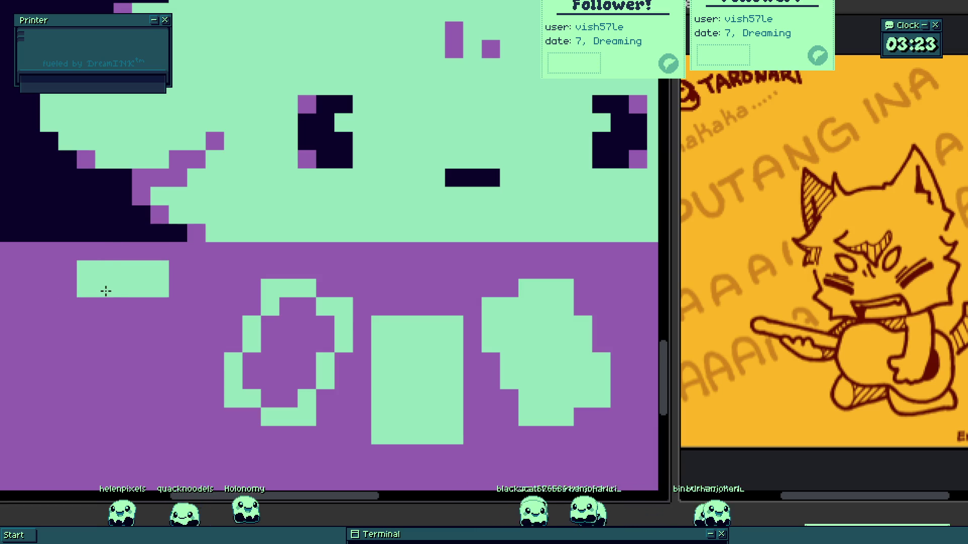
left_click_drag(106, 289, 97, 363)
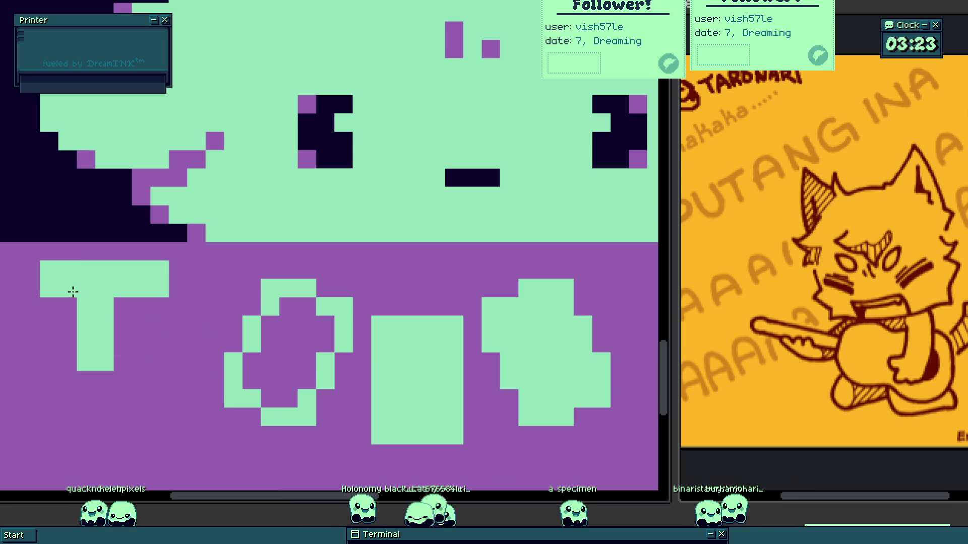
mouse_move(96, 373)
left_mouse_down()
mouse_move(158, 378)
mouse_move(147, 331)
mouse_move(130, 363)
mouse_move(166, 292)
left_mouse_up()
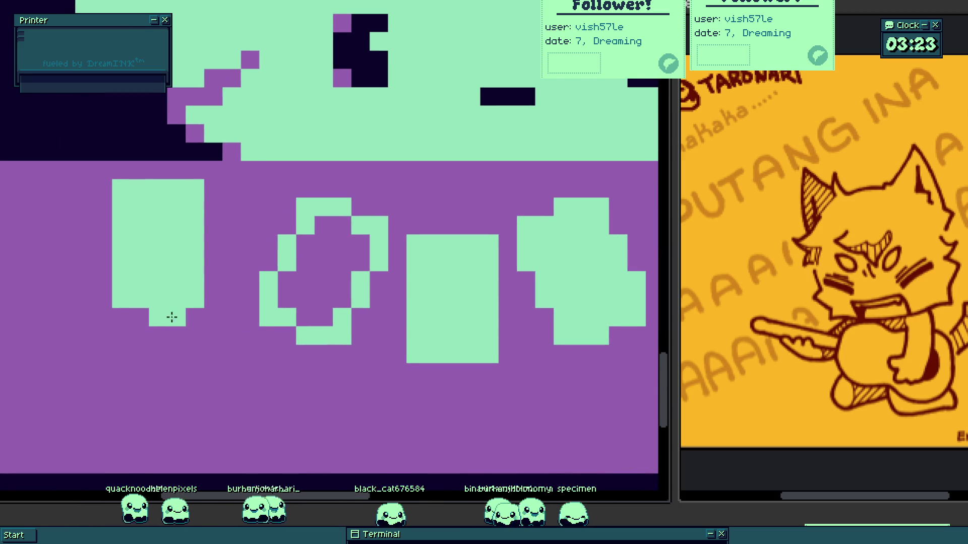
left_click_drag(123, 357, 195, 340)
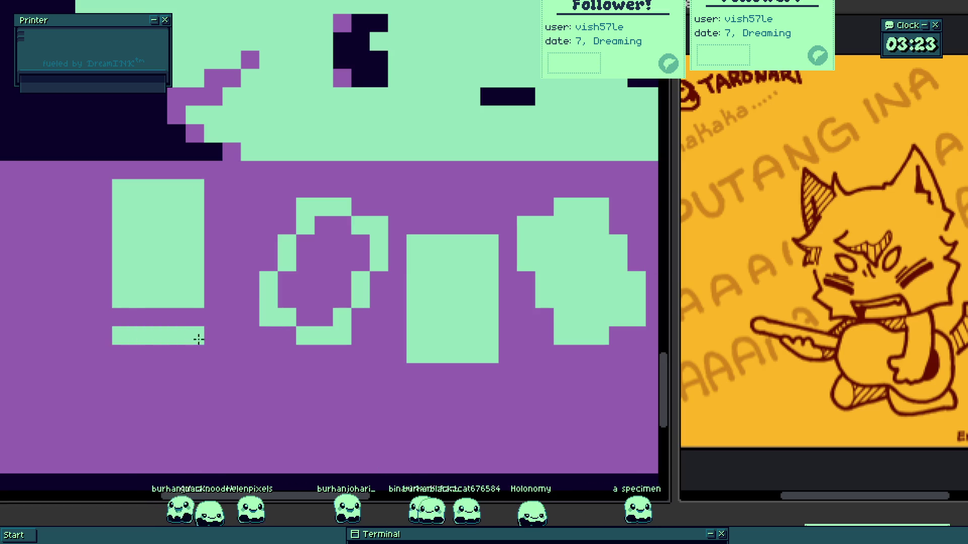
- Paint a dark shadow column beside the new bar glyph
scroll(120, 369, "down", 3)
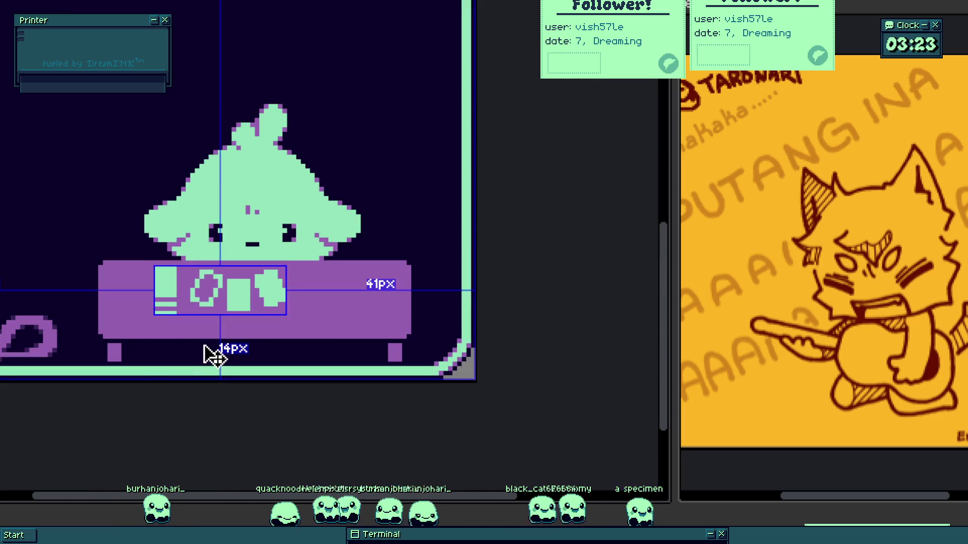
scroll(290, 363, "down", 2)
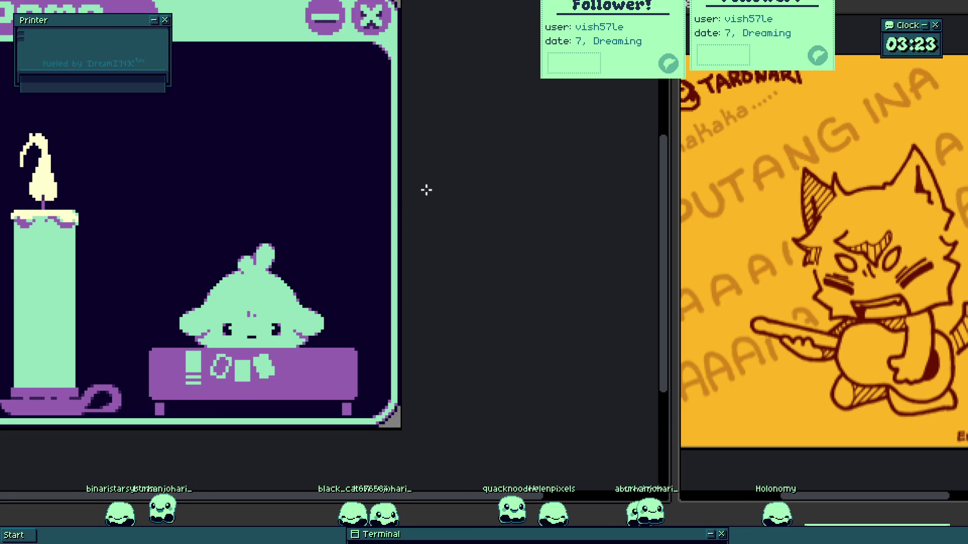
scroll(160, 419, "up", 3)
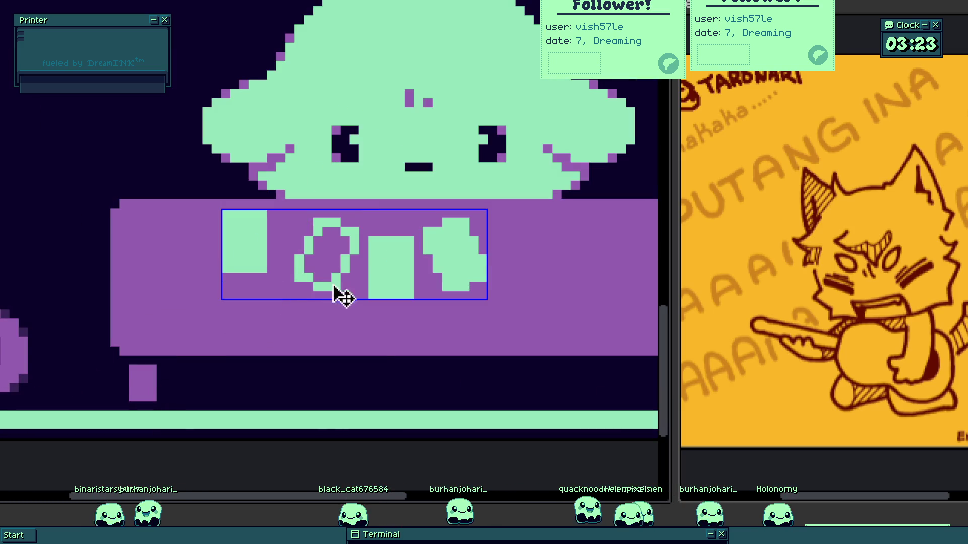
scroll(313, 298, "up", 1)
scroll(340, 310, "up", 1)
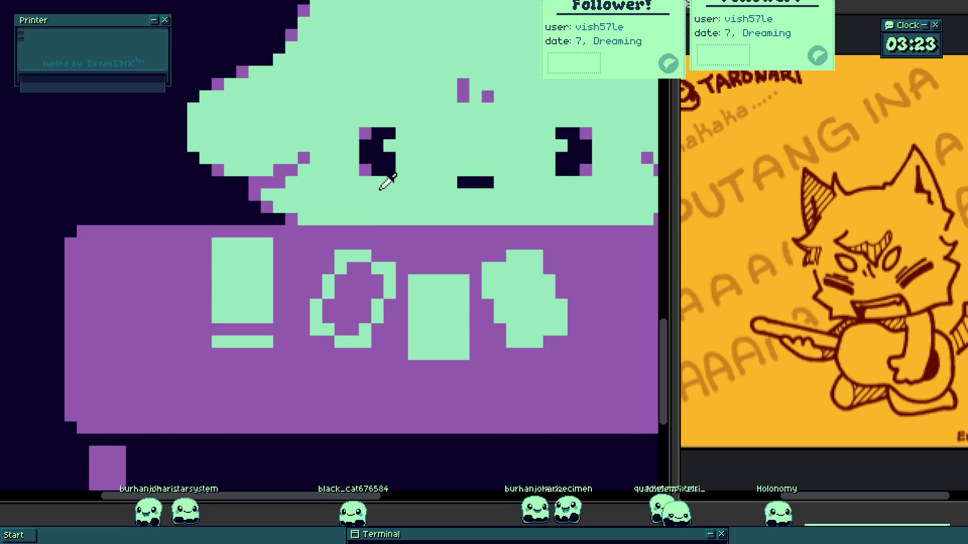
scroll(298, 292, "up", 2)
mouse_move(280, 202)
left_mouse_down()
mouse_move(292, 367)
mouse_move(206, 388)
left_mouse_up()
- Paint dark shadow pixels around the ring's lower right
scroll(253, 398, "down", 2)
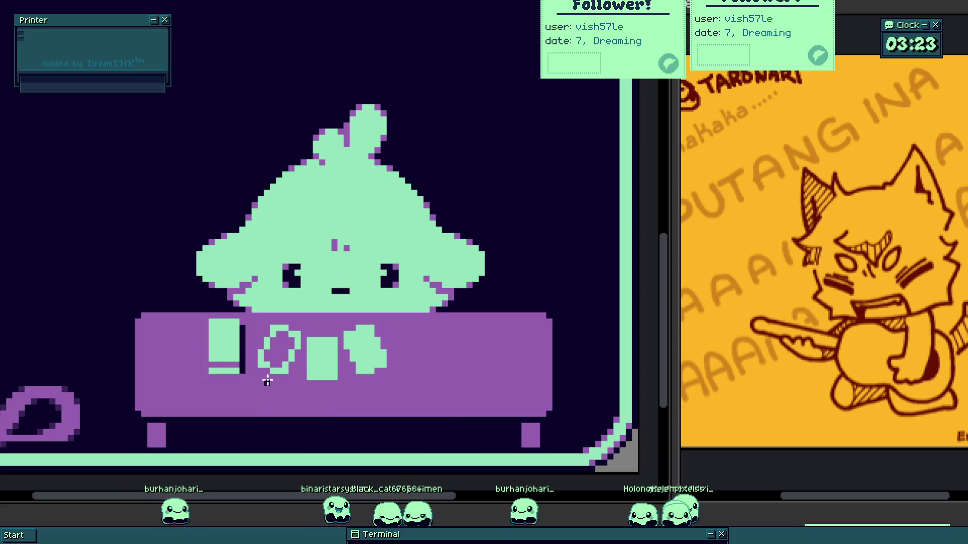
scroll(273, 377, "down", 1)
scroll(276, 375, "up", 6)
left_click(283, 376)
left_click(309, 343)
mouse_move(344, 305)
left_mouse_down()
mouse_move(350, 272)
mouse_move(389, 203)
left_mouse_up()
left_click(309, 380)
left_click(347, 344)
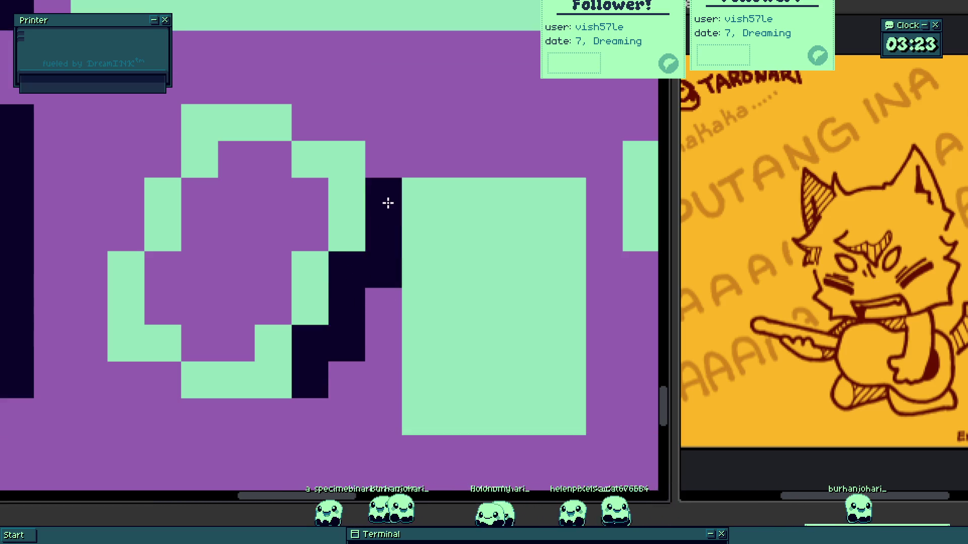
- Add dark shadow pixels beside the green rectangle and the rightmost glyph
scroll(473, 249, "down", 3)
scroll(463, 290, "up", 2)
left_click_drag(468, 237, 467, 190)
left_click(467, 309)
mouse_move(560, 277)
left_mouse_down()
mouse_move(434, 356)
mouse_move(475, 359)
mouse_move(523, 335)
mouse_move(528, 267)
left_mouse_up()
left_click(507, 238)
left_click(471, 190)
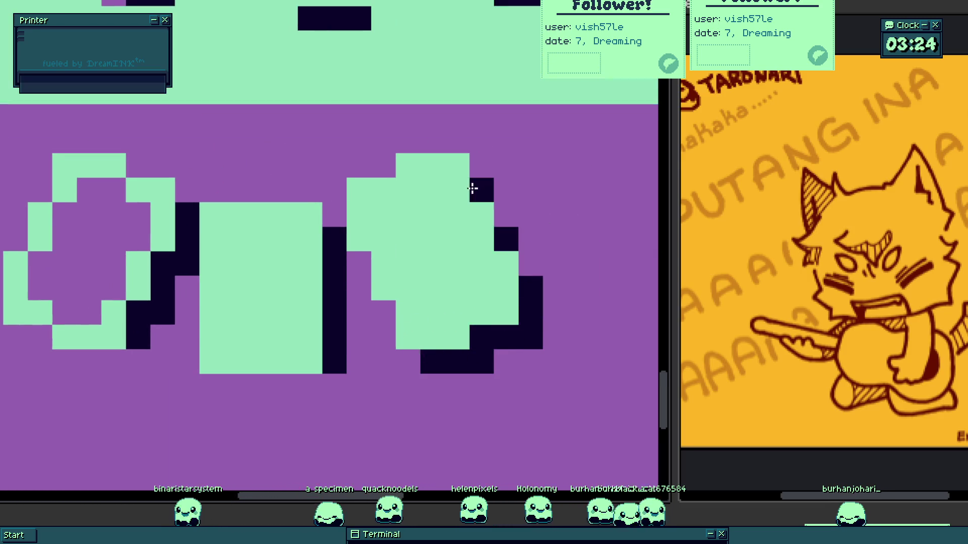
left_click(479, 214)
- Nudge the sign glyphs one pixel left and drop the stray shadow pixels
scroll(486, 302, "down", 3)
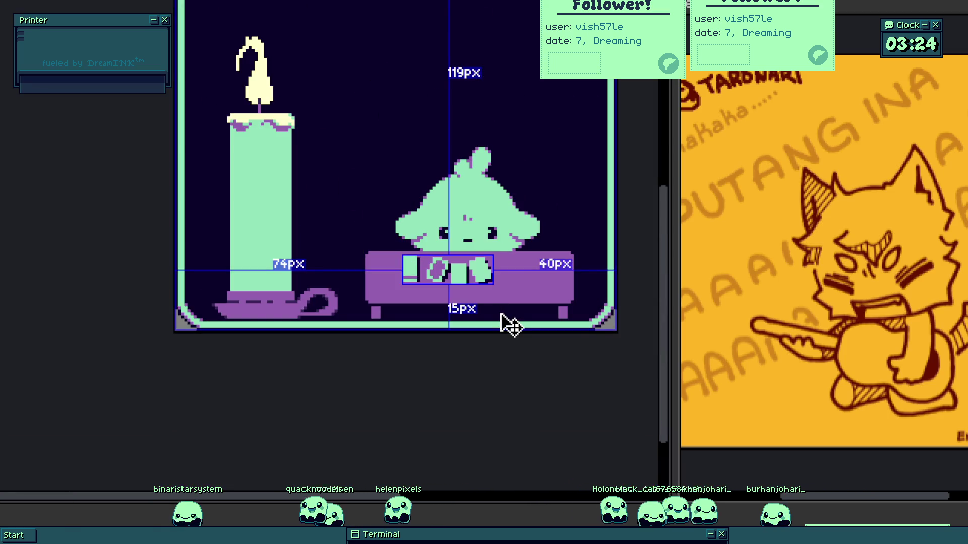
key("Left")
scroll(500, 305, "up", 3)
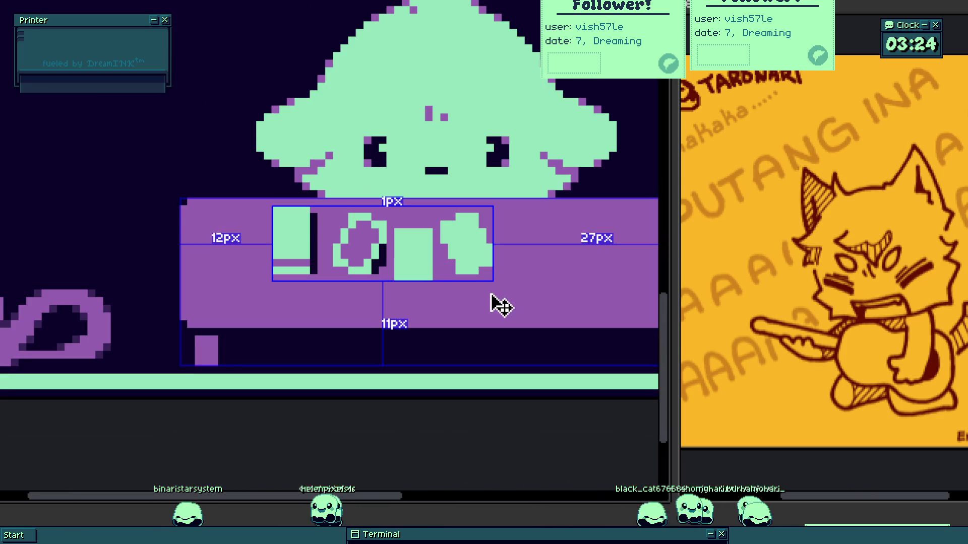
key("Return")
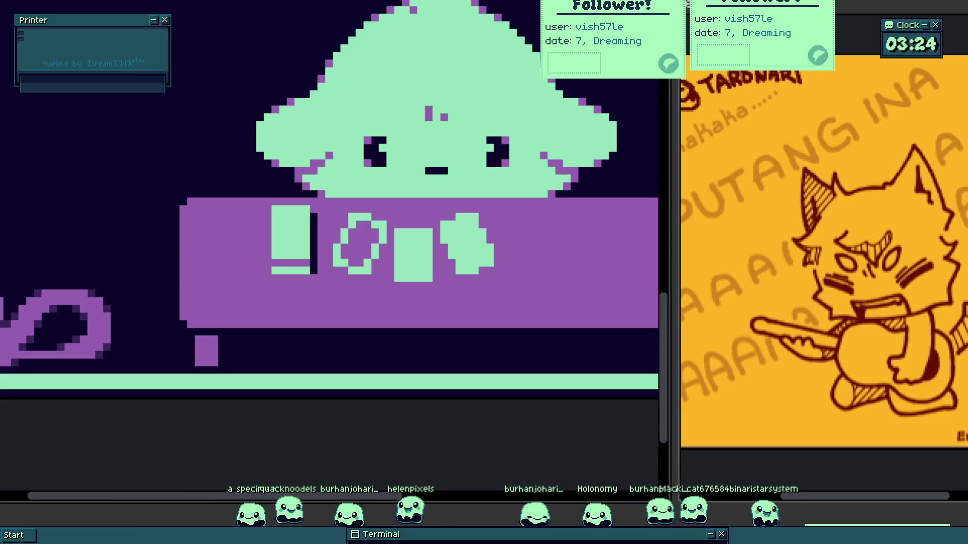
- Erase the bar glyph by painting over it in purple
scroll(315, 242, "up", 5)
left_click(291, 270)
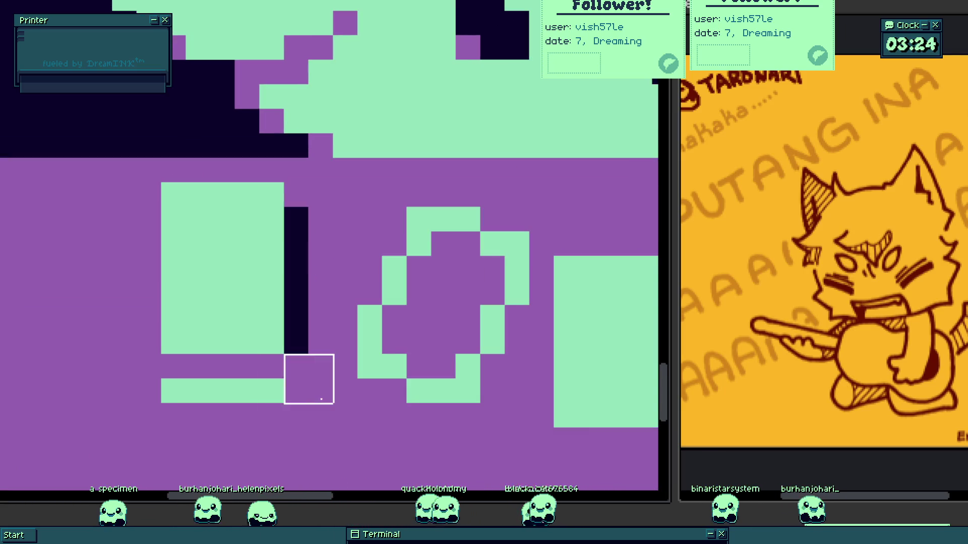
scroll(388, 368, "down", 4)
key("b")
scroll(335, 324, "up", 4)
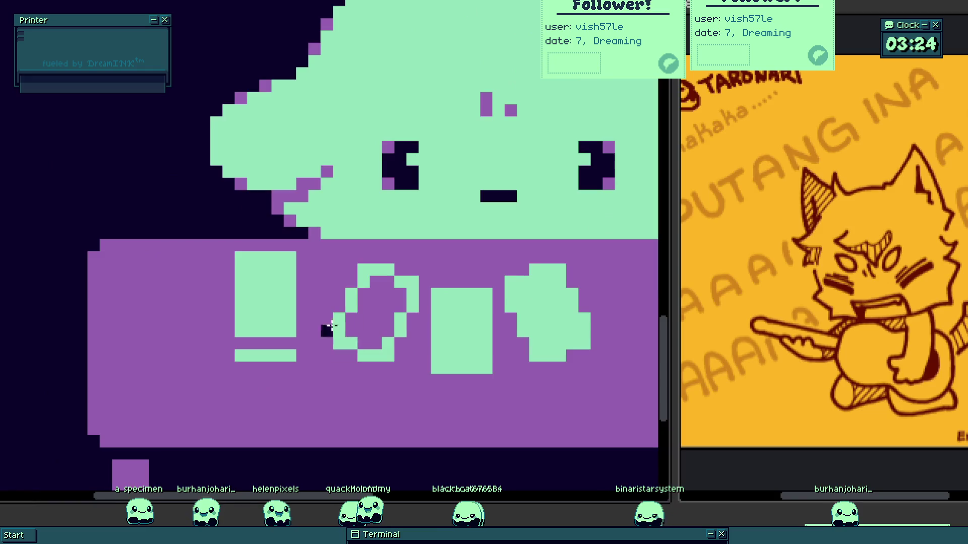
left_click_drag(289, 285, 273, 368)
- Shift the remaining ring, rectangle and rounded glyphs slightly right
scroll(272, 368, "down", 4)
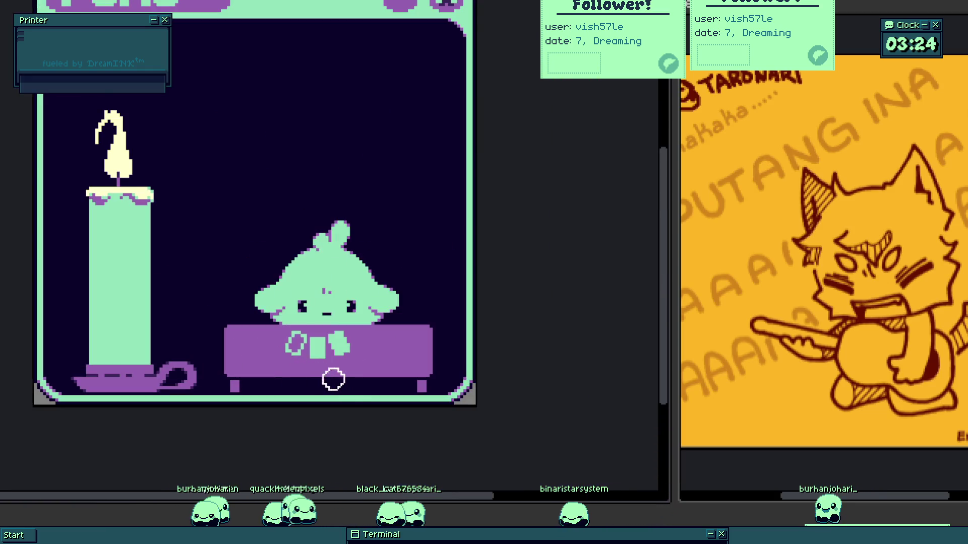
scroll(372, 335, "up", 6)
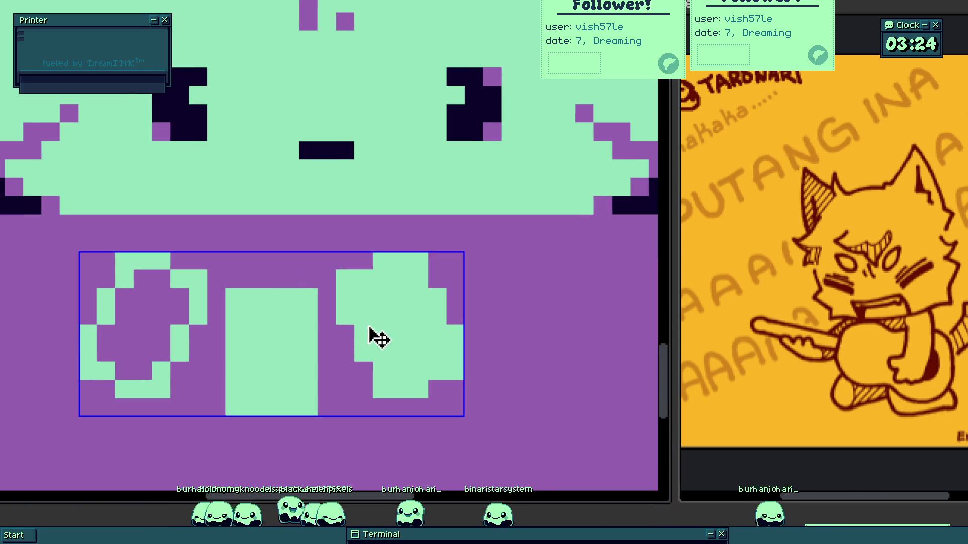
scroll(374, 335, "down", 2)
left_click_drag(373, 335, 410, 339)
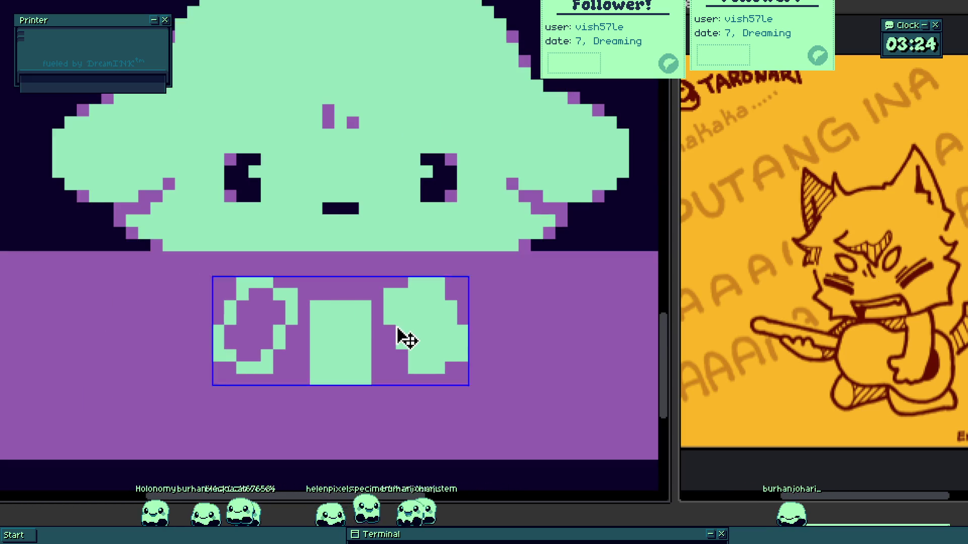
scroll(395, 326, "down", 3)
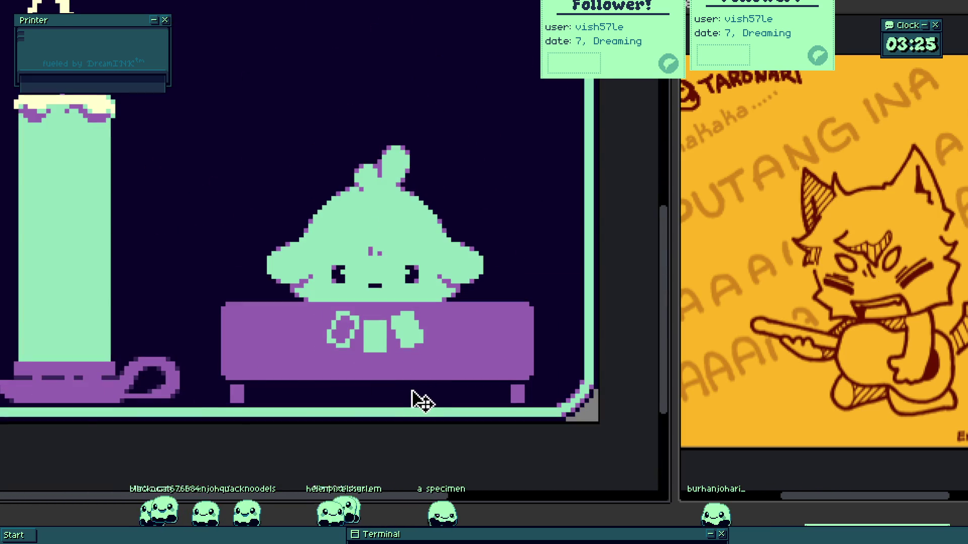
scroll(420, 403, "down", 2)
scroll(431, 390, "down", 1)
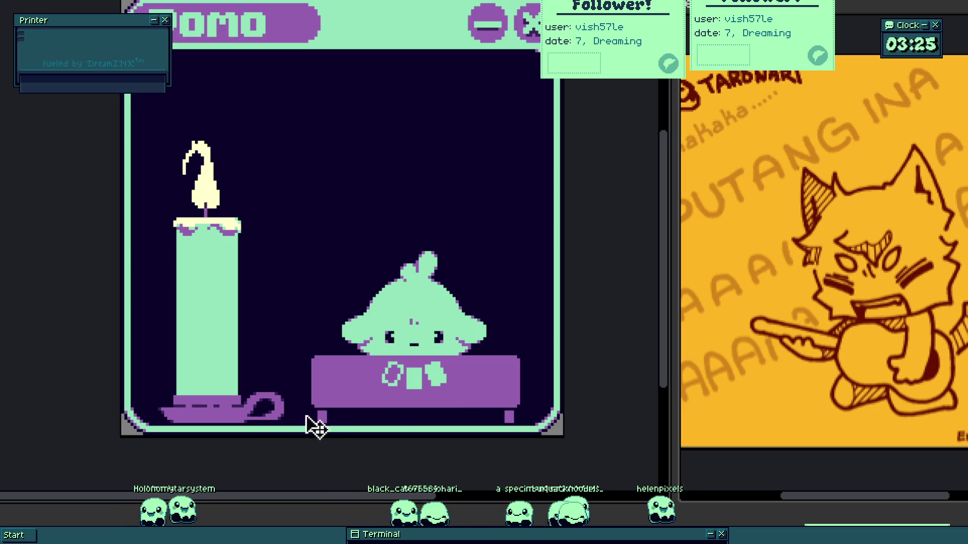
scroll(255, 334, "up", 3)
scroll(253, 345, "up", 2)
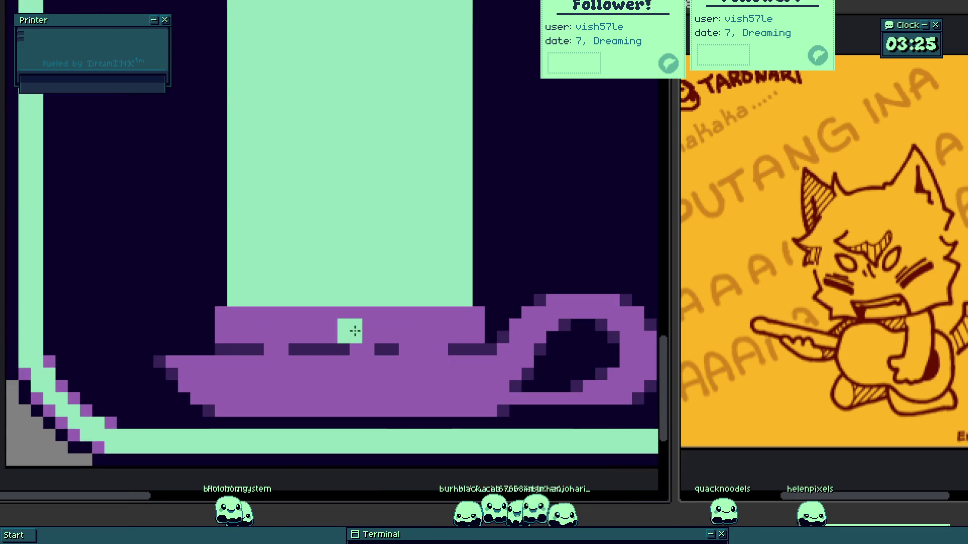
mouse_move(307, 362)
left_mouse_down()
mouse_move(474, 361)
mouse_move(464, 319)
mouse_move(521, 281)
mouse_move(569, 280)
left_mouse_up()
scroll(484, 358, "up", 1)
left_click_drag(529, 313, 353, 313)
left_click(425, 288)
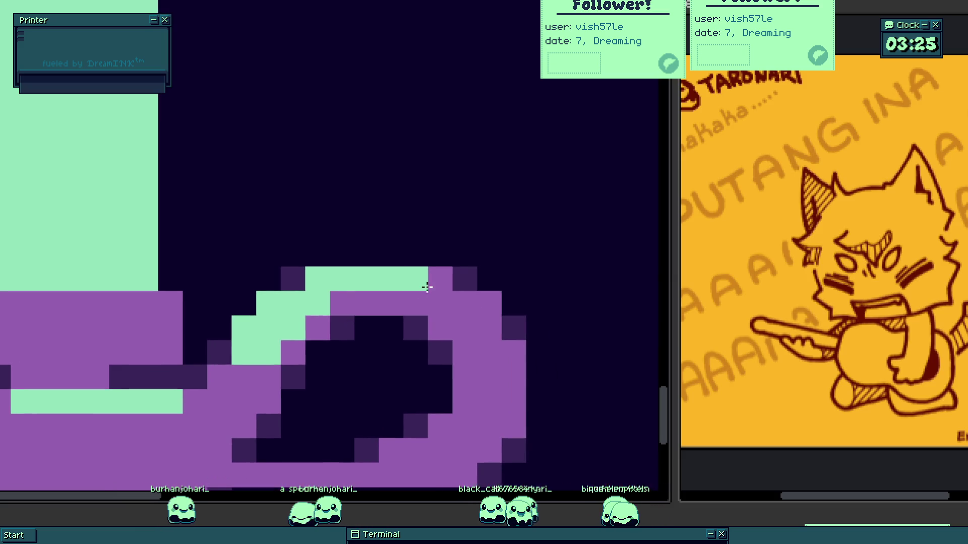
left_click_drag(478, 322, 487, 326)
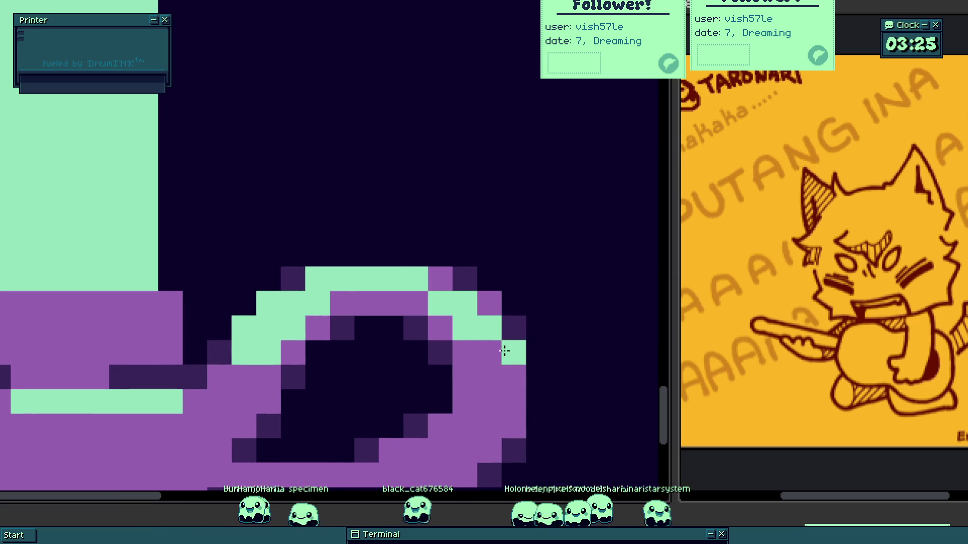
left_click(292, 279)
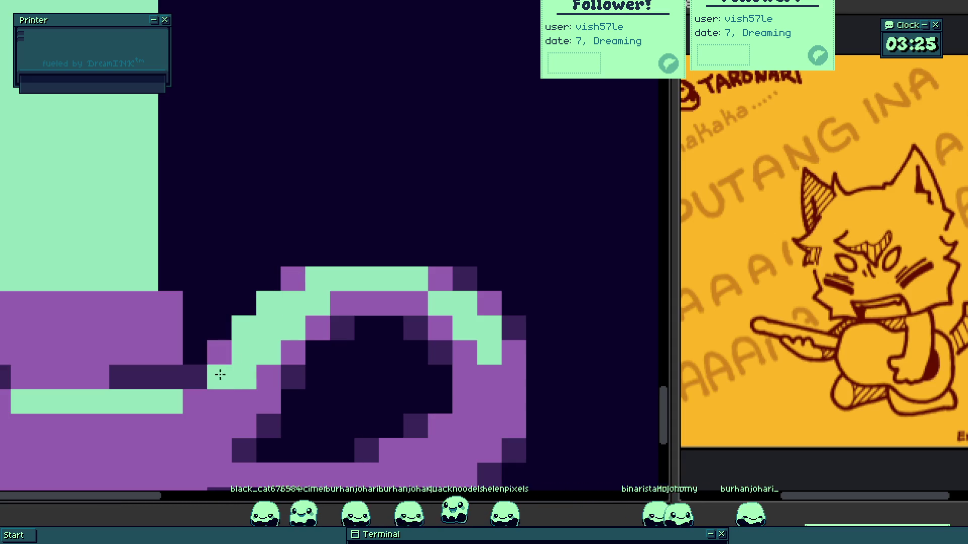
scroll(237, 373, "down", 3)
scroll(260, 348, "up", 3)
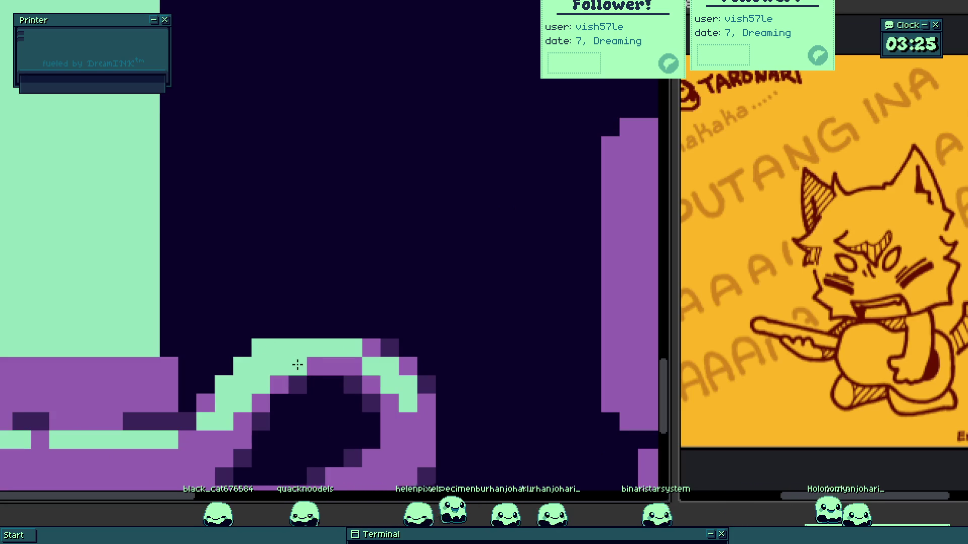
scroll(325, 368, "down", 3)
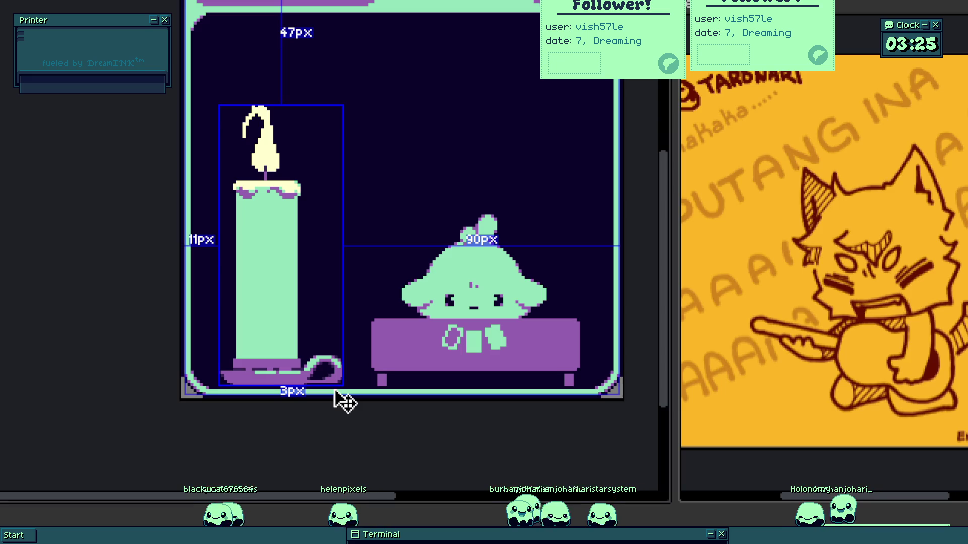
scroll(335, 393, "up", 3)
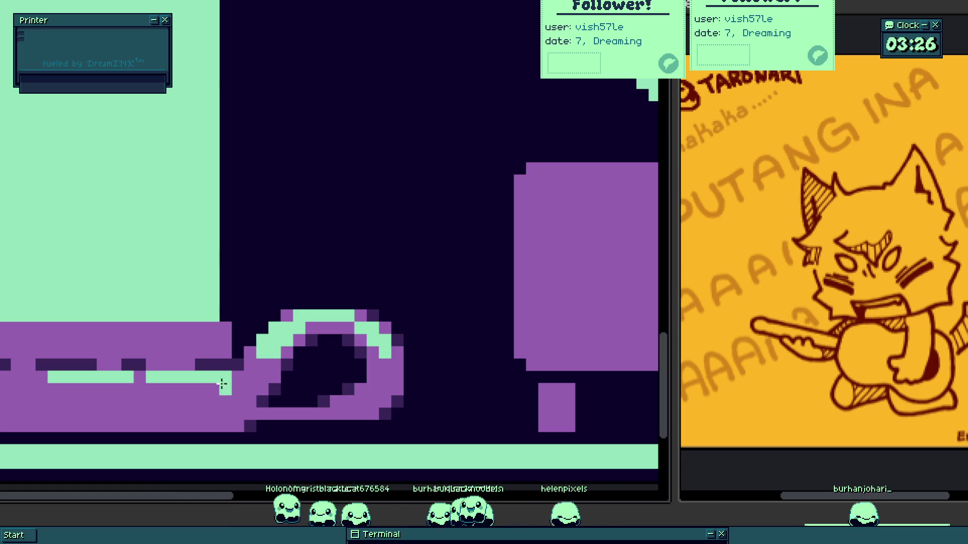
- Bring the creature's face into view and pick the creature to check its spacing
scroll(383, 333, "down", 5)
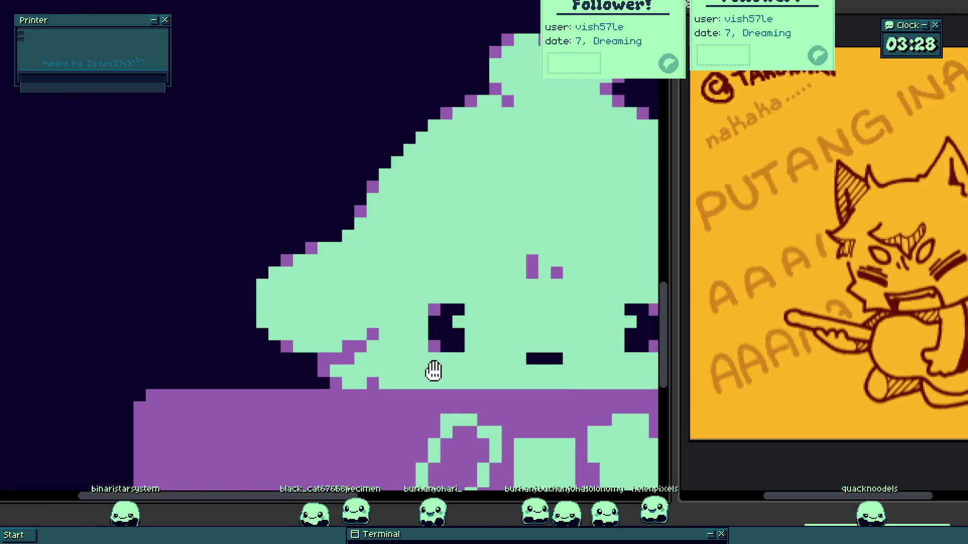
scroll(517, 337, "up", 3)
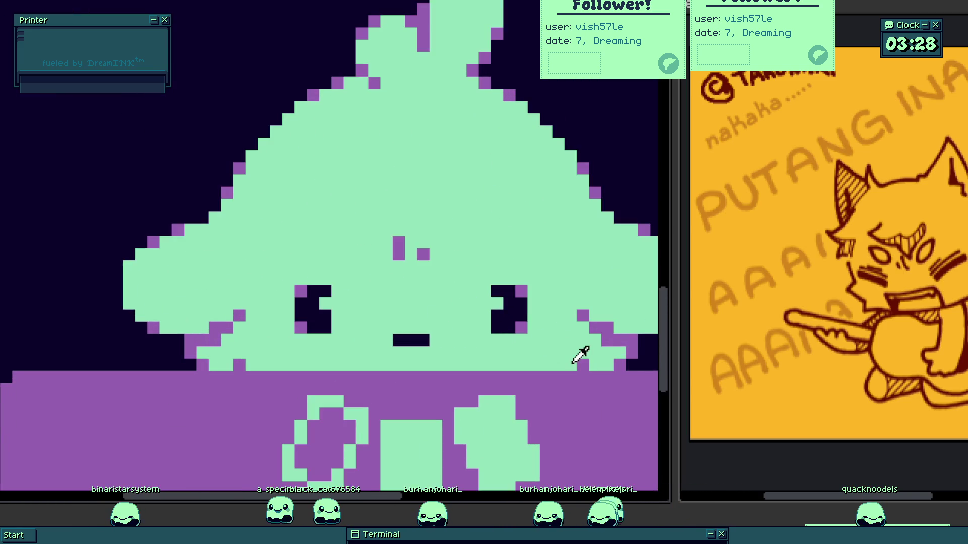
scroll(580, 356, "up", 2)
mouse_move(570, 356)
left_mouse_down()
mouse_move(538, 346)
mouse_move(484, 377)
left_mouse_up()
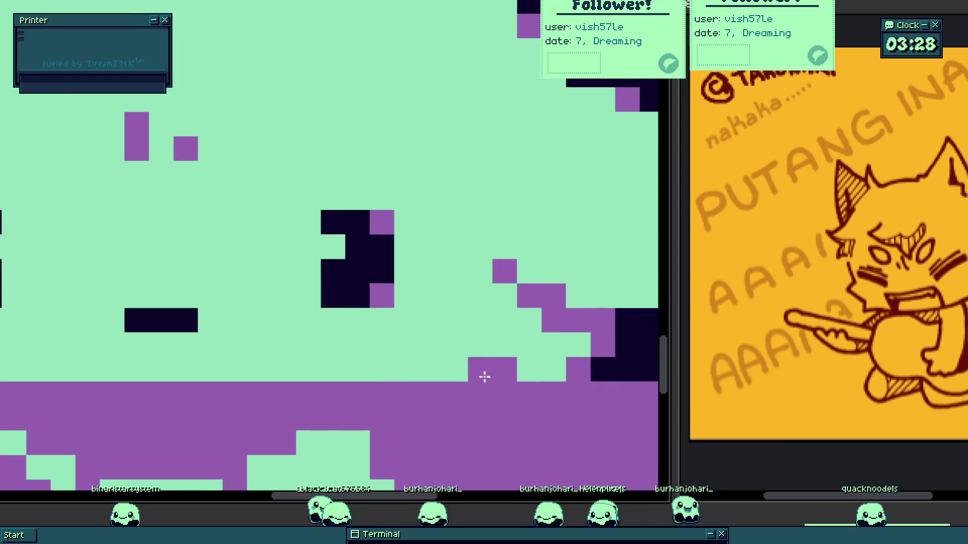
scroll(491, 347, "down", 5)
scroll(281, 356, "up", 3)
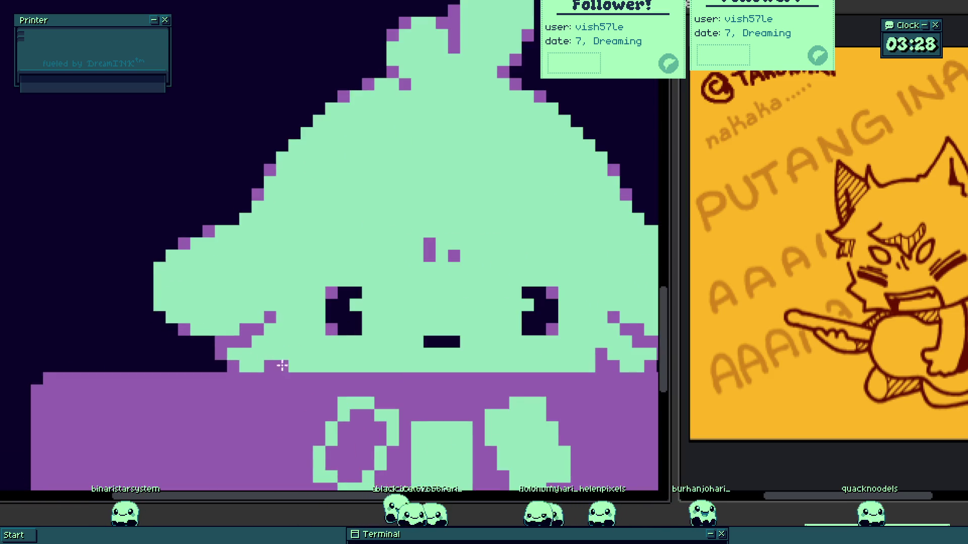
scroll(292, 365, "down", 3)
left_click(334, 395)
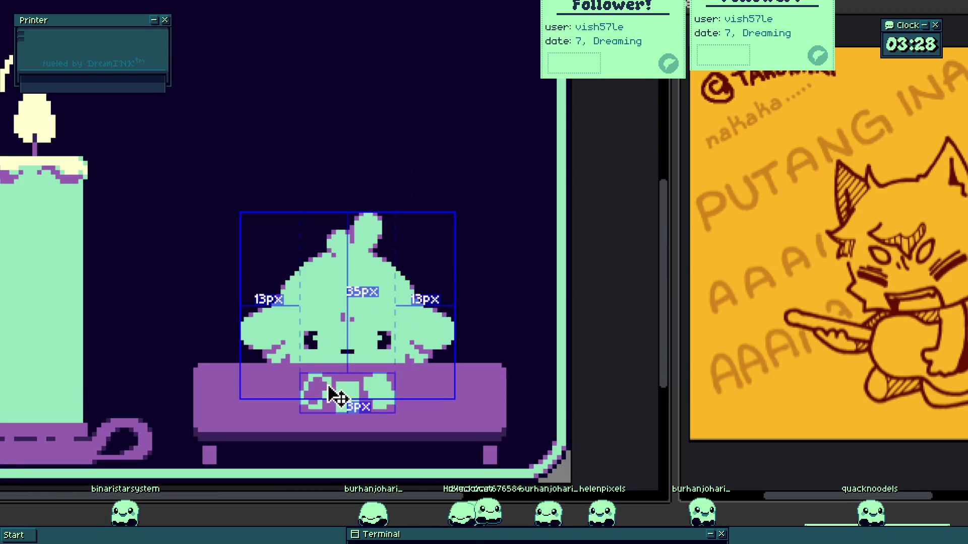
scroll(353, 380, "down", 3)
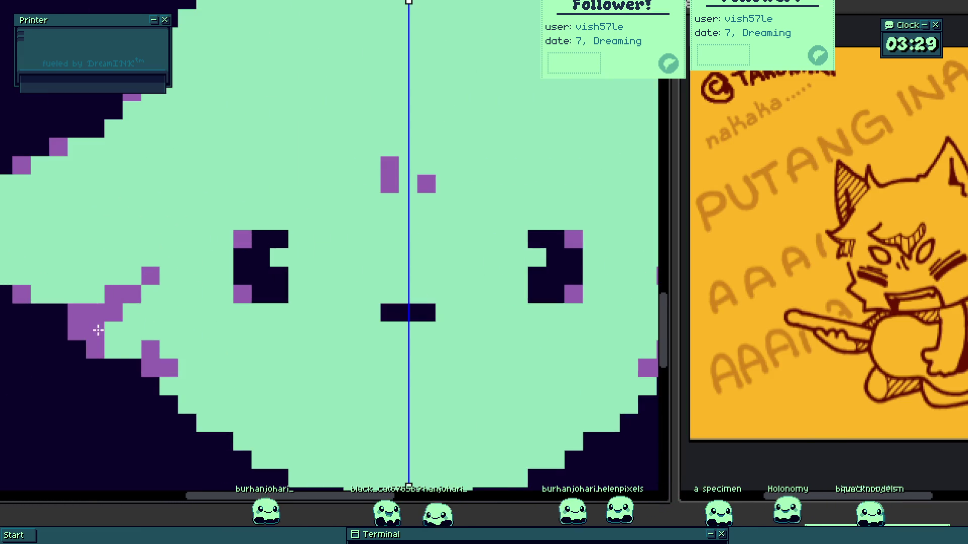
- Repaint the mascot's lower-left edge and add three purple corner pixels on the chin
mouse_move(98, 330)
left_mouse_down()
mouse_move(108, 337)
mouse_move(78, 330)
mouse_move(169, 367)
mouse_move(151, 359)
mouse_move(162, 356)
mouse_move(175, 377)
left_mouse_up()
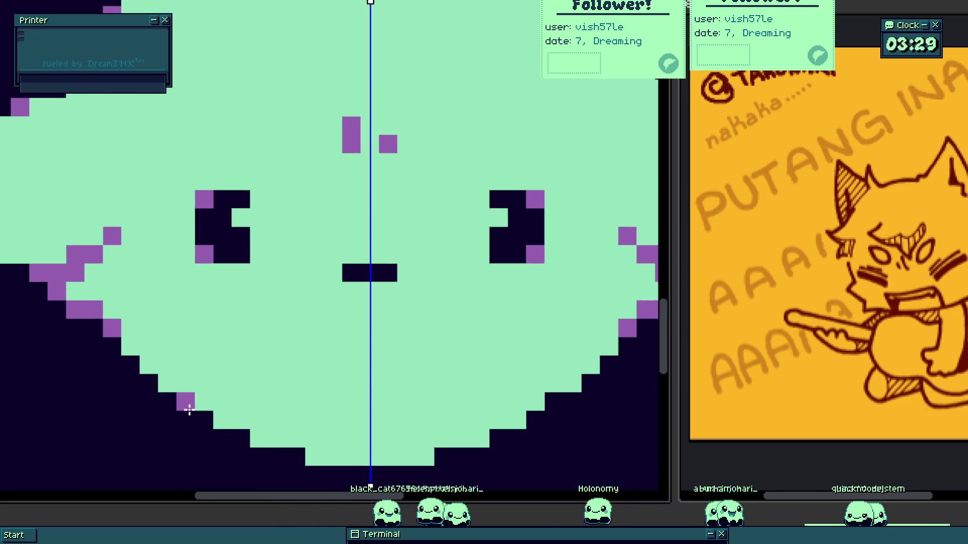
left_click(220, 422)
left_click(254, 439)
left_click(315, 462)
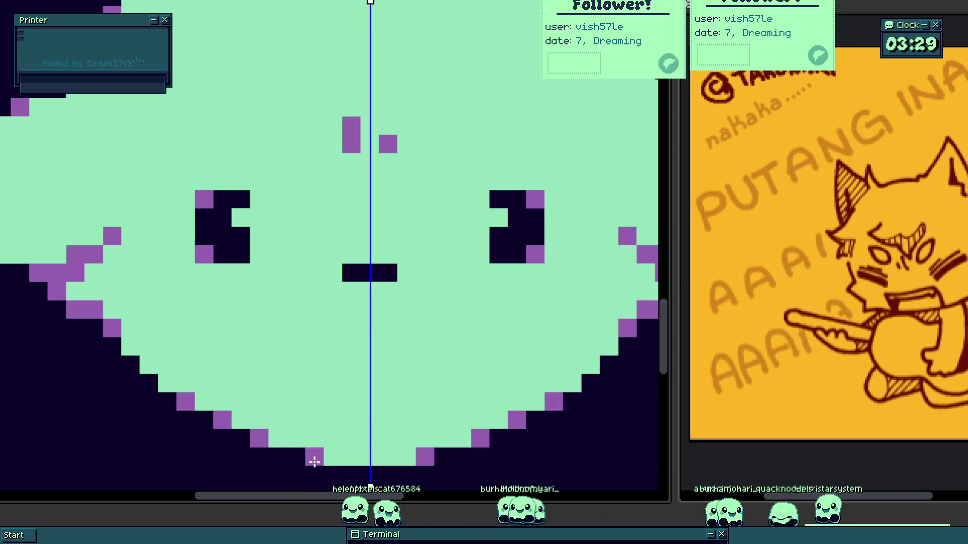
scroll(315, 463, "down", 3)
scroll(280, 336, "up", 2)
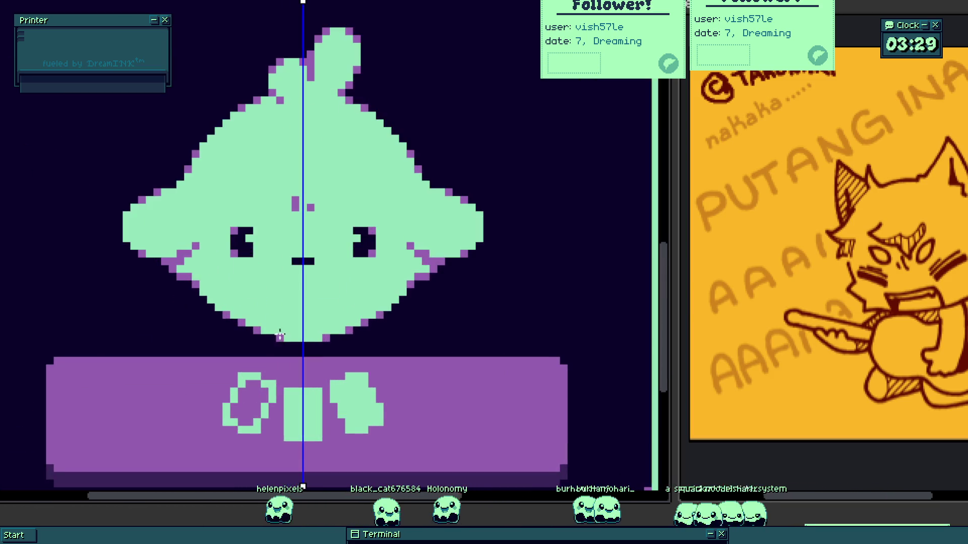
left_click_drag(279, 335, 289, 362)
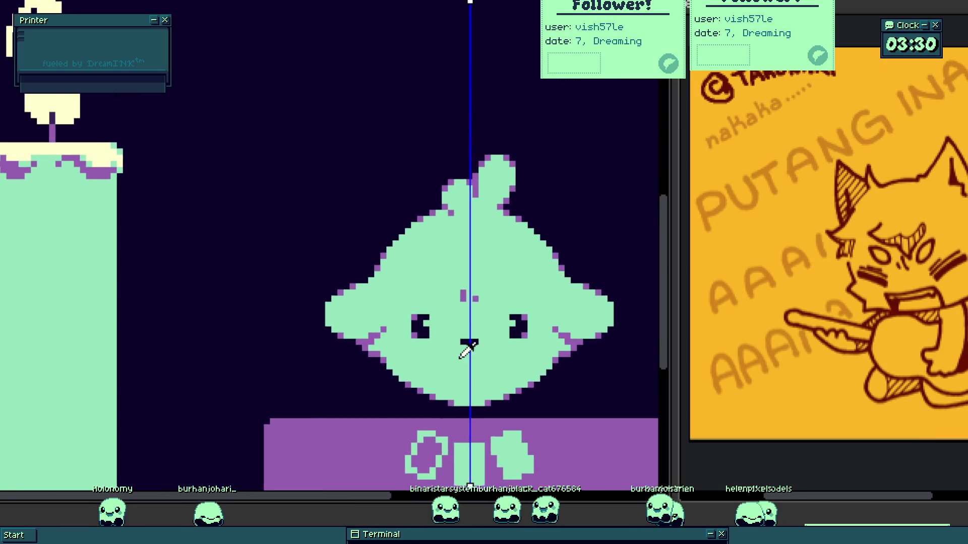
- Darken the chin's bottom row and paint mirrored purple and dark chin-edge cells
scroll(474, 387, "up", 3)
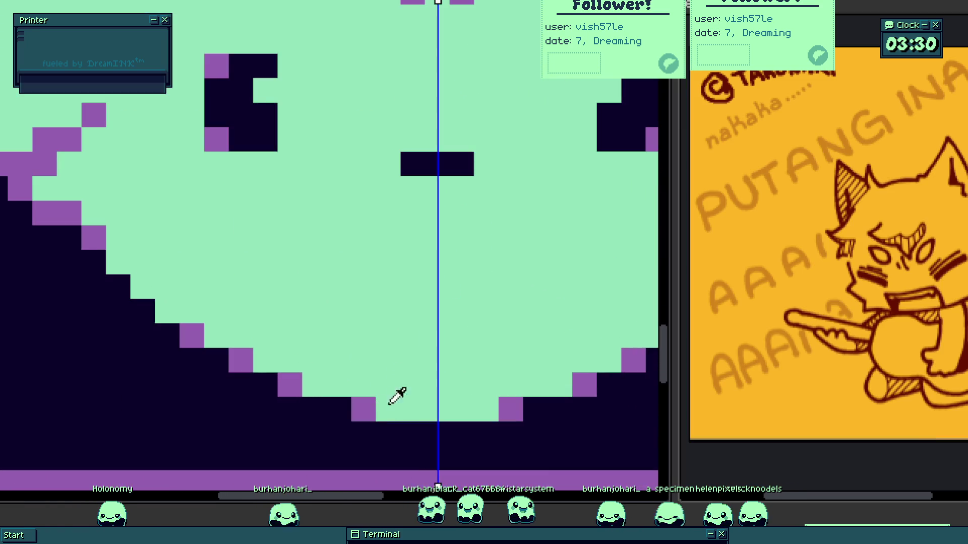
left_click_drag(371, 406, 511, 410)
left_click(315, 384)
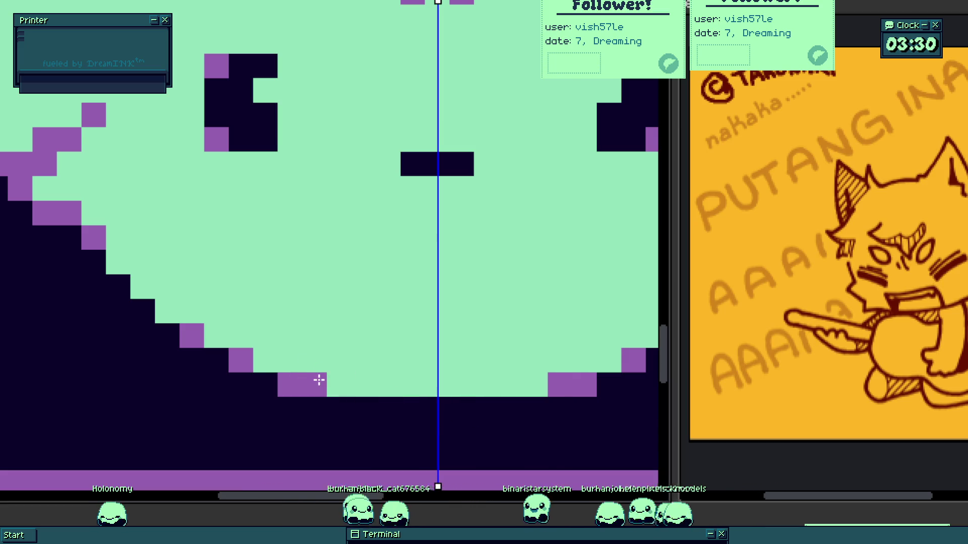
left_click(290, 386)
scroll(293, 350, "down", 2)
scroll(334, 342, "up", 1)
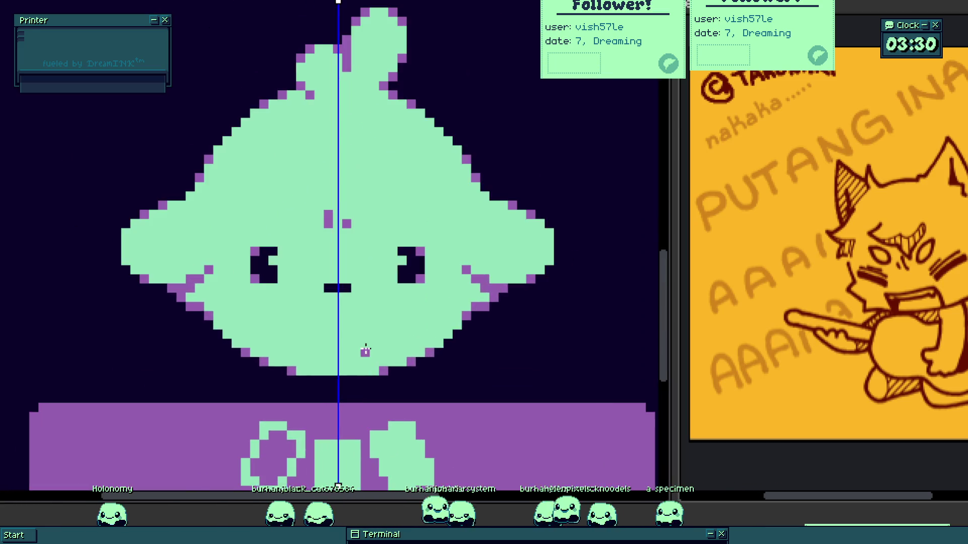
scroll(371, 295, "down", 2)
left_click_drag(380, 302, 429, 330)
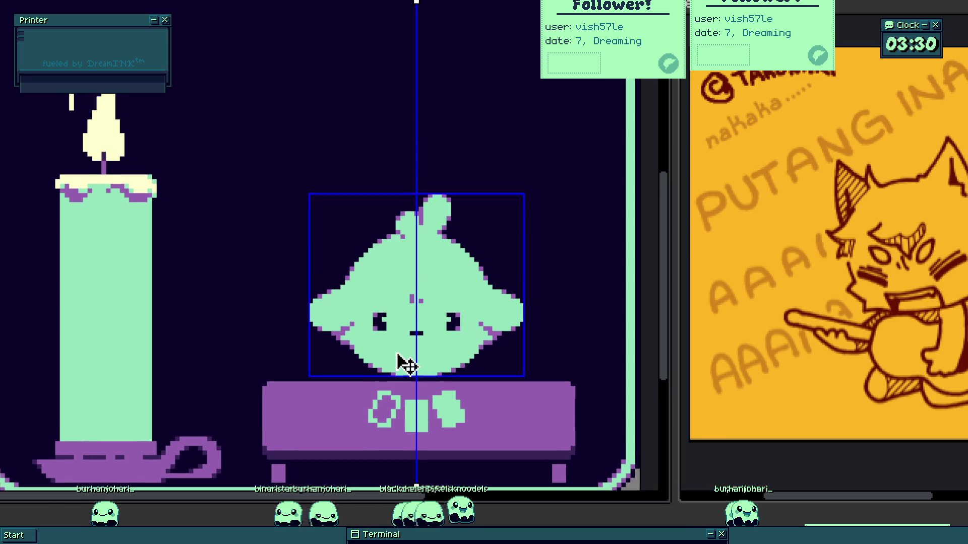
- Draw a dark shadow staircase across the top of the candle holder's purple base
scroll(199, 451, "up", 5)
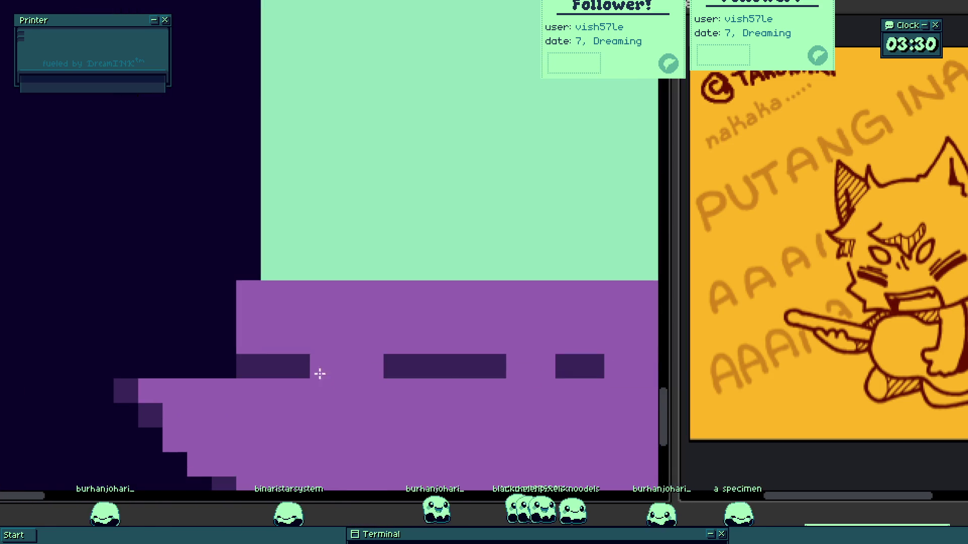
left_click(320, 373)
left_click_drag(248, 343, 251, 285)
key("ctrl+z")
left_click_drag(272, 317, 278, 342)
left_click(297, 318)
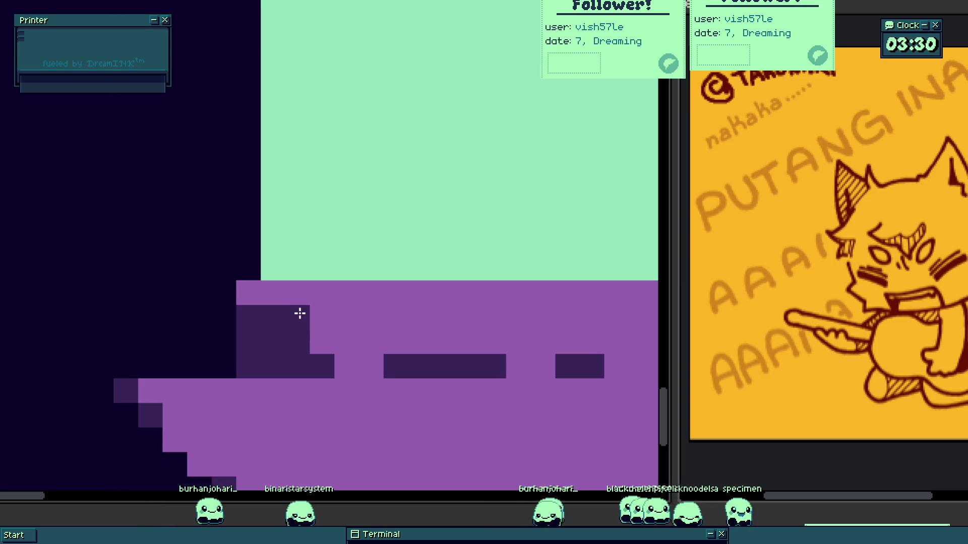
left_click_drag(399, 328, 380, 352)
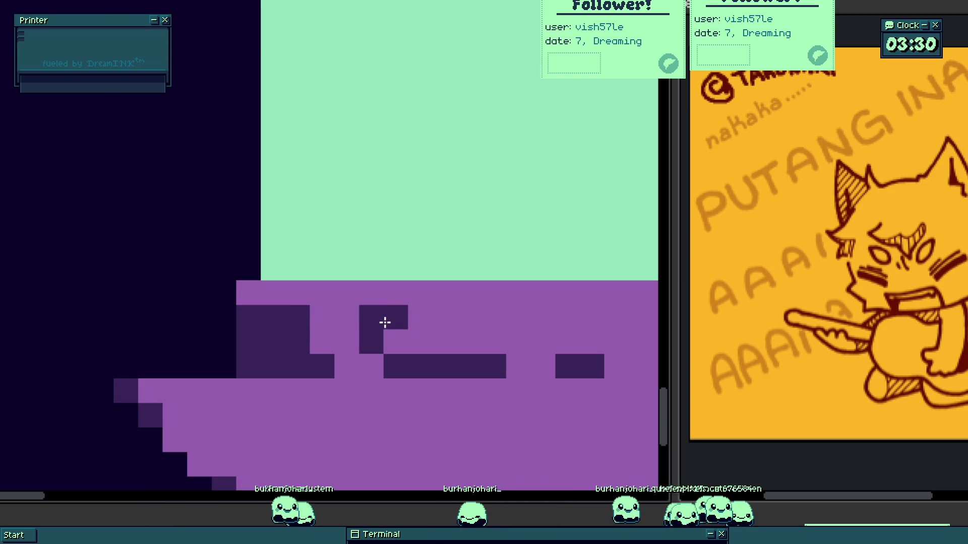
scroll(378, 353, "down", 5)
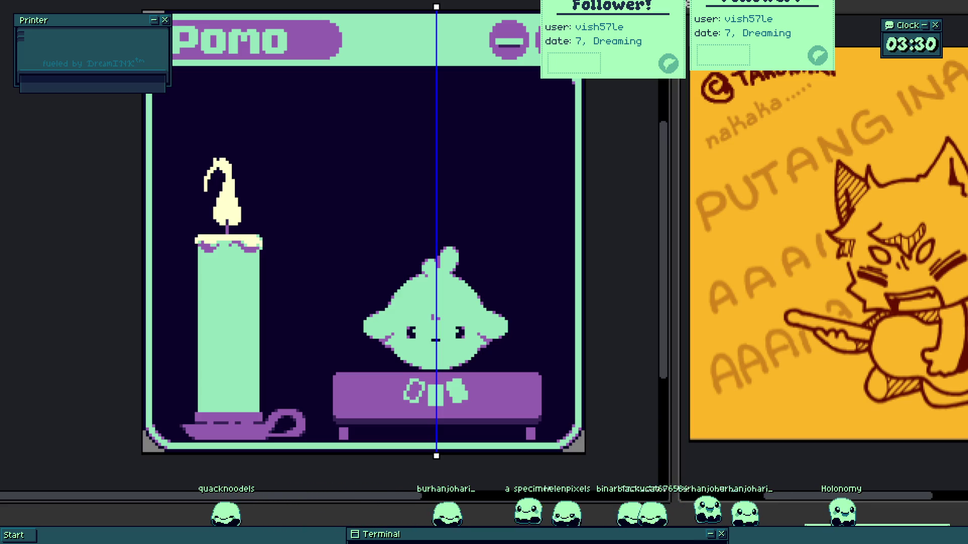
- Move the Pomo window down and to the left, then stop the running pomodoro project with F8
left_click_drag(545, 343, 499, 346)
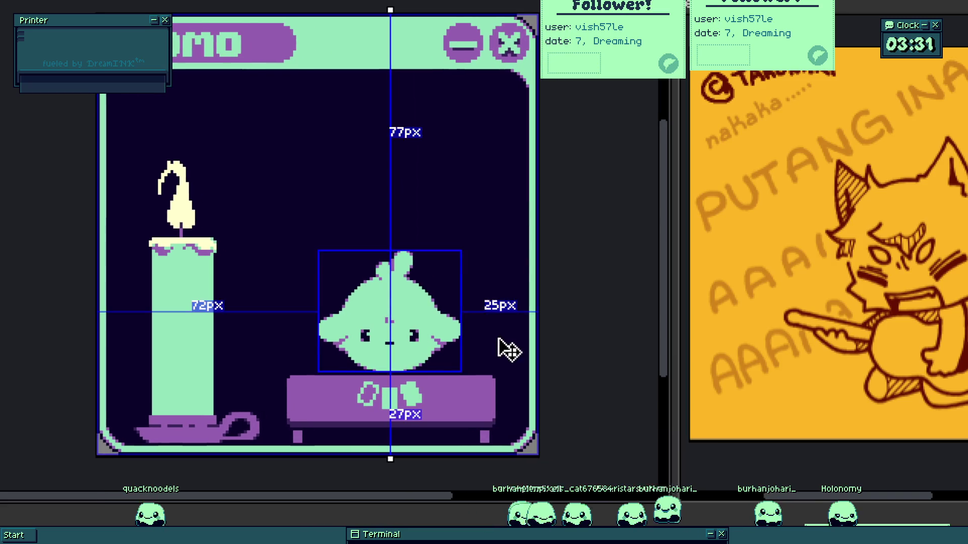
left_click_drag(480, 114, 463, 156)
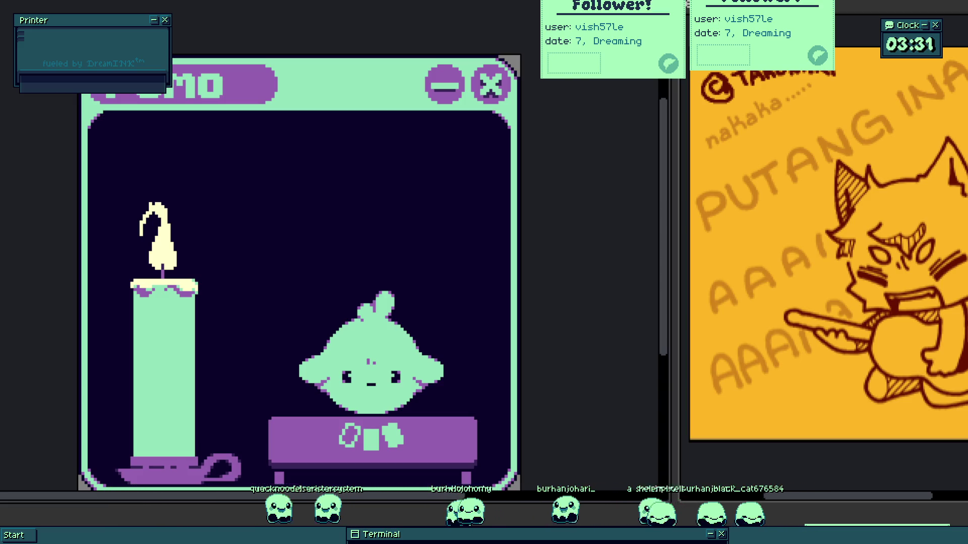
key("F8")
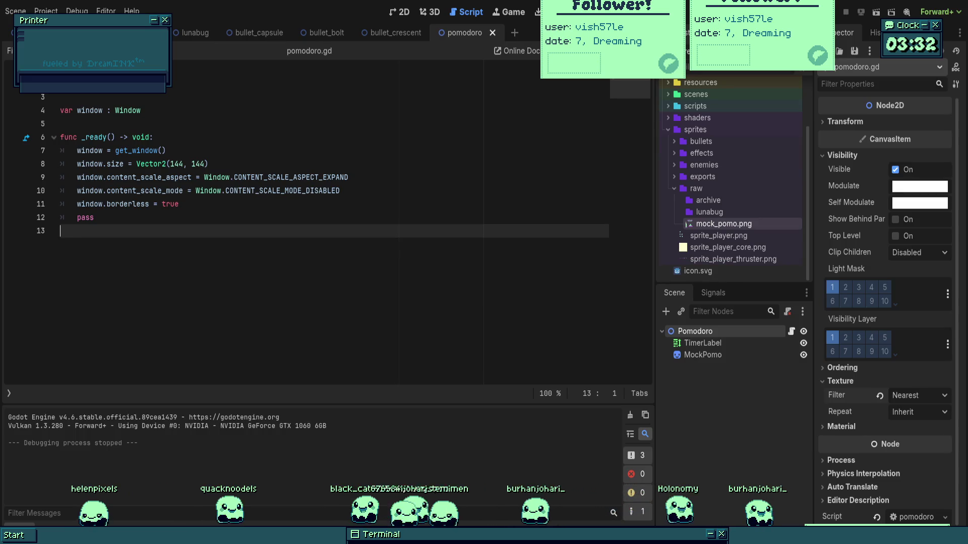
- Bring up the World scene with its ScoreManager, Director, Player, Camera2D and Lunabug nodes
left_click(179, 204)
key("ctrl+Tab")
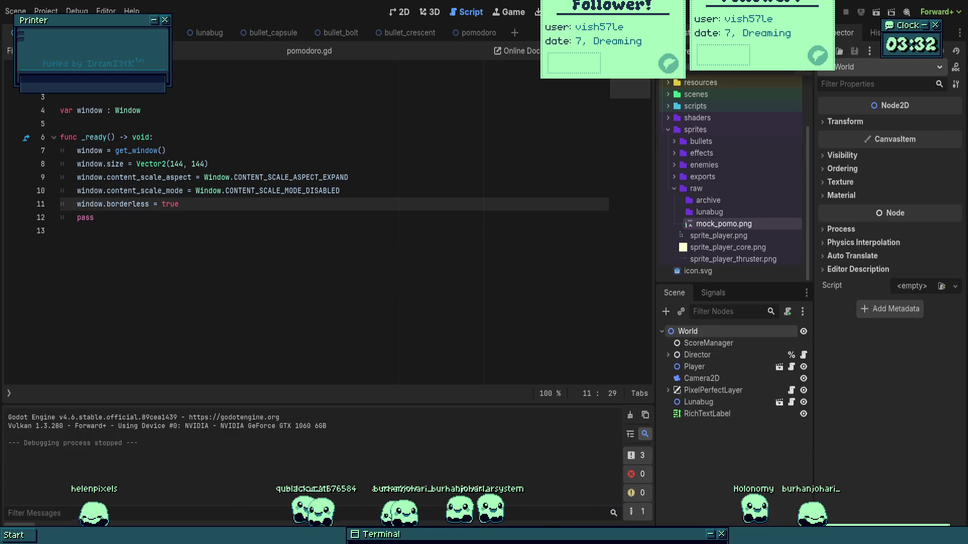
- Run the World scene briefly, check weapon_component.gd, and stop the game
key("F5")
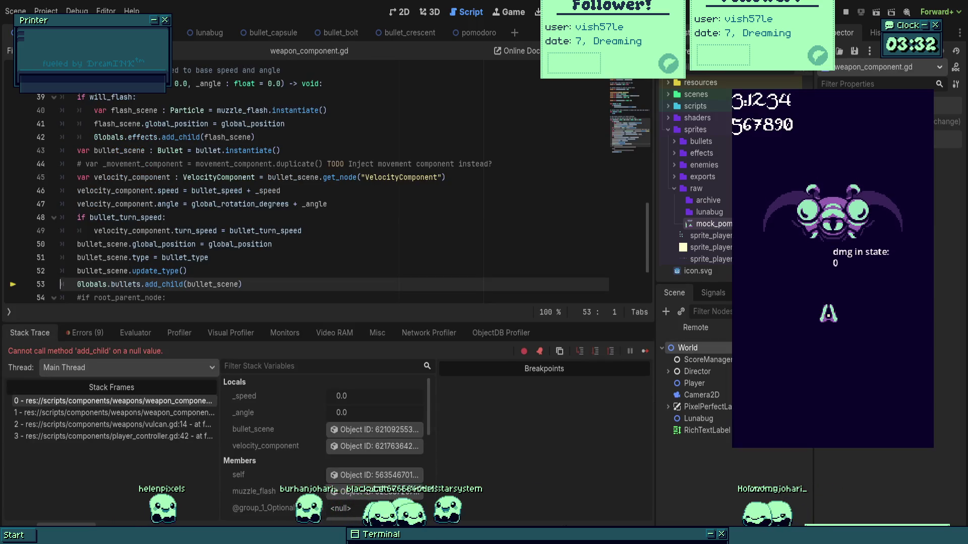
left_click(174, 191)
scroll(153, 215, "up", 6)
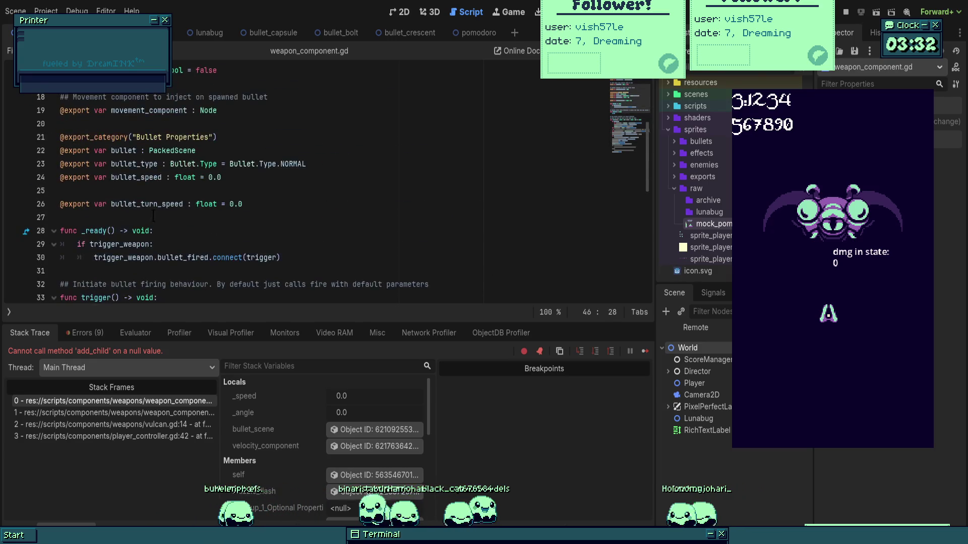
scroll(153, 216, "down", 5)
left_click(845, 12)
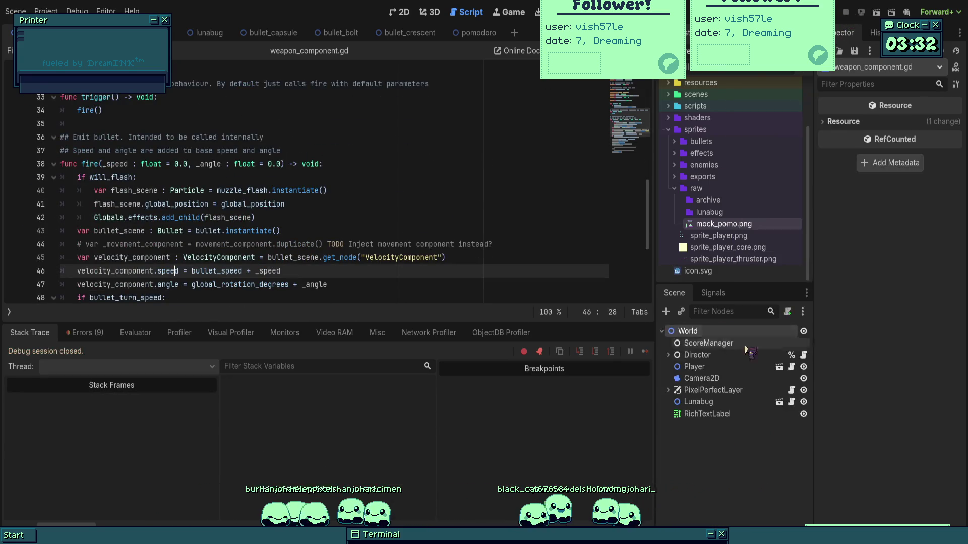
- In globals.gd, dedent the initialize_nodes node lookups on lines 20–24, then rerun the game
mouse_move(692, 289)
left_mouse_down()
mouse_move(761, 247)
mouse_move(735, 188)
mouse_move(678, 142)
mouse_move(678, 108)
mouse_move(711, 267)
mouse_move(713, 129)
mouse_move(706, 157)
mouse_move(686, 127)
left_mouse_up()
double_click(707, 183)
scroll(302, 201, "down", 3)
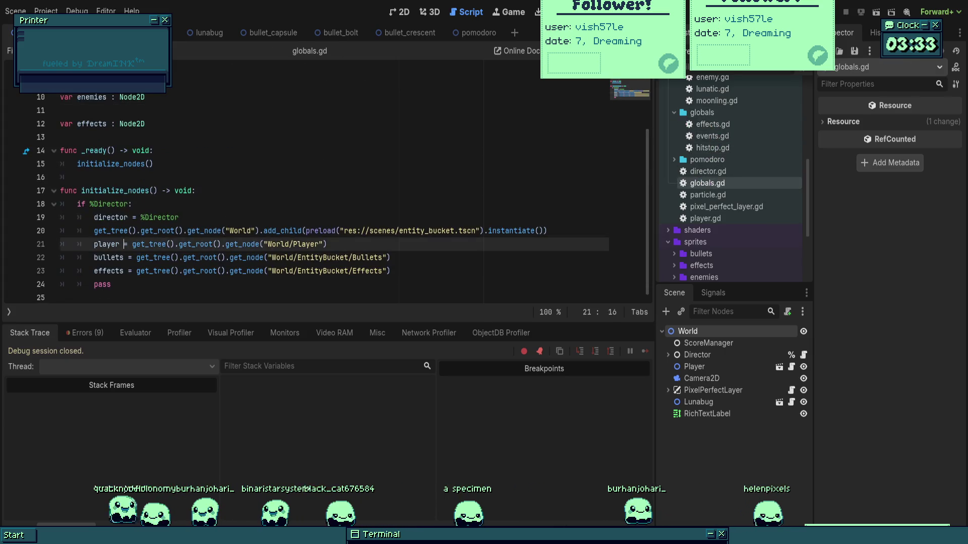
left_click(171, 214, "ctrl")
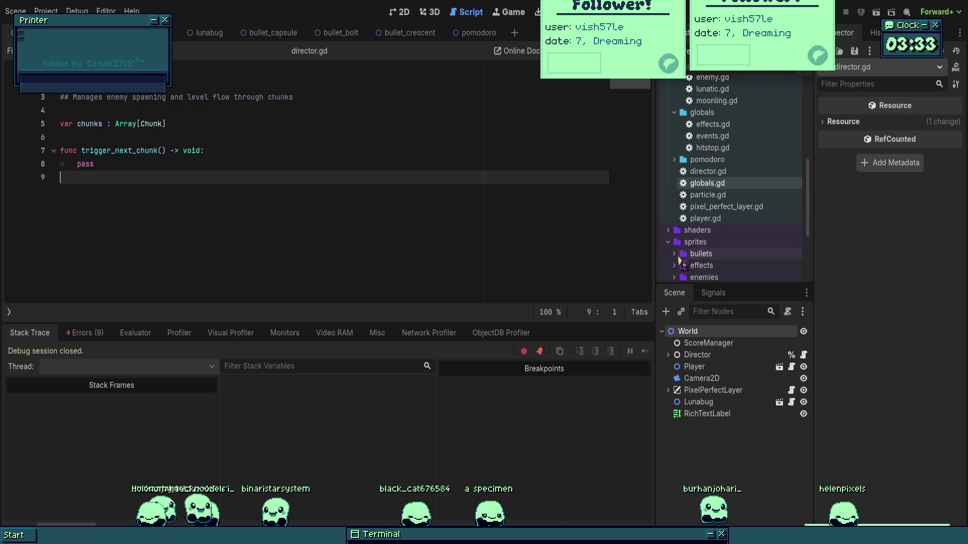
double_click(708, 183)
left_click_drag(116, 281, 41, 232)
key("shift+Tab")
left_click(132, 201)
key("F5")
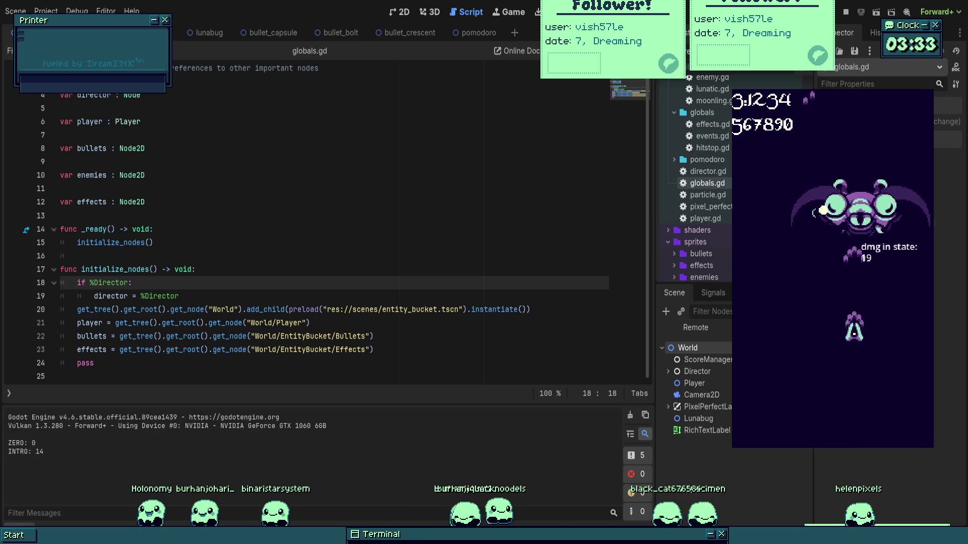
- Steer the ship with the arrow keys to damage the Lunabug boss, then stop with F8
key("Left")
key("Down")
key("Up")
key("Left")
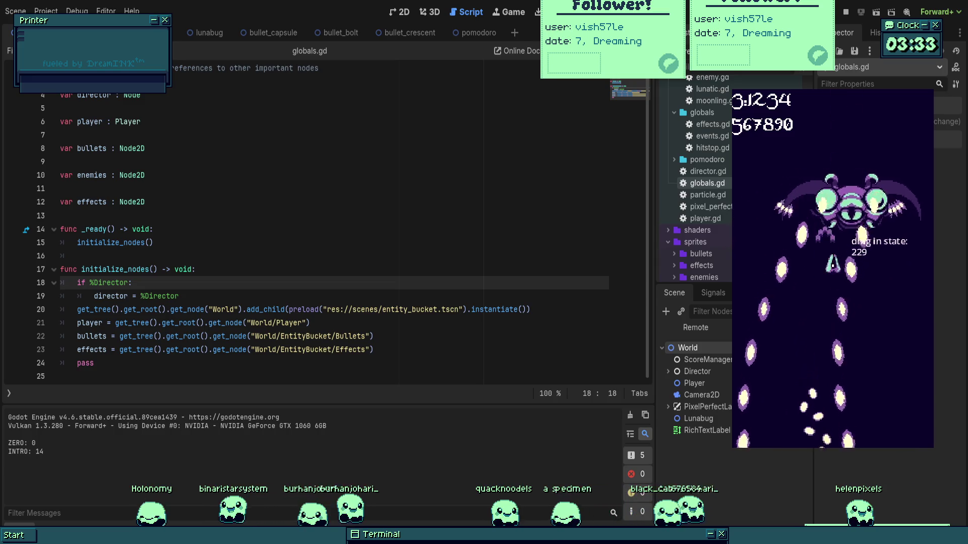
key("Right")
key("Down")
key("Left")
key("Up")
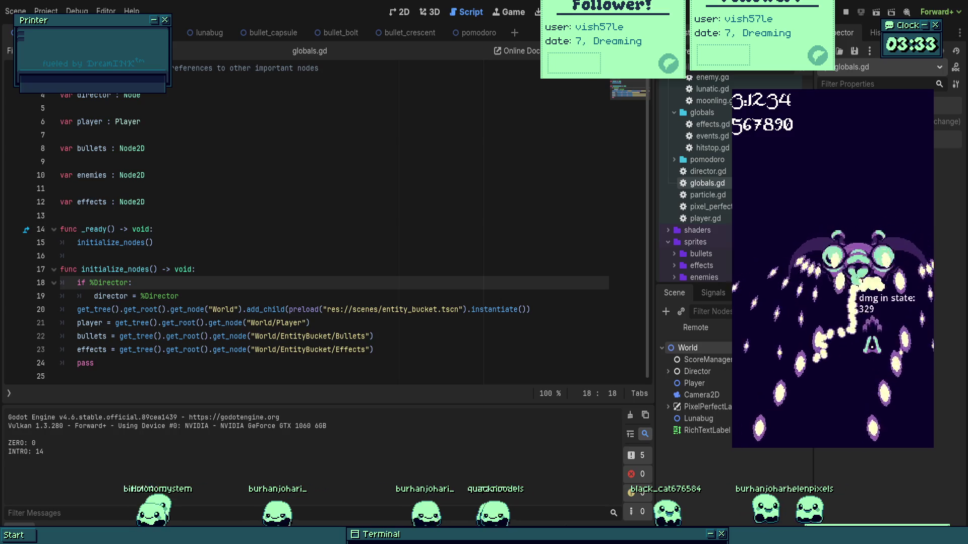
key("Left")
key("Up")
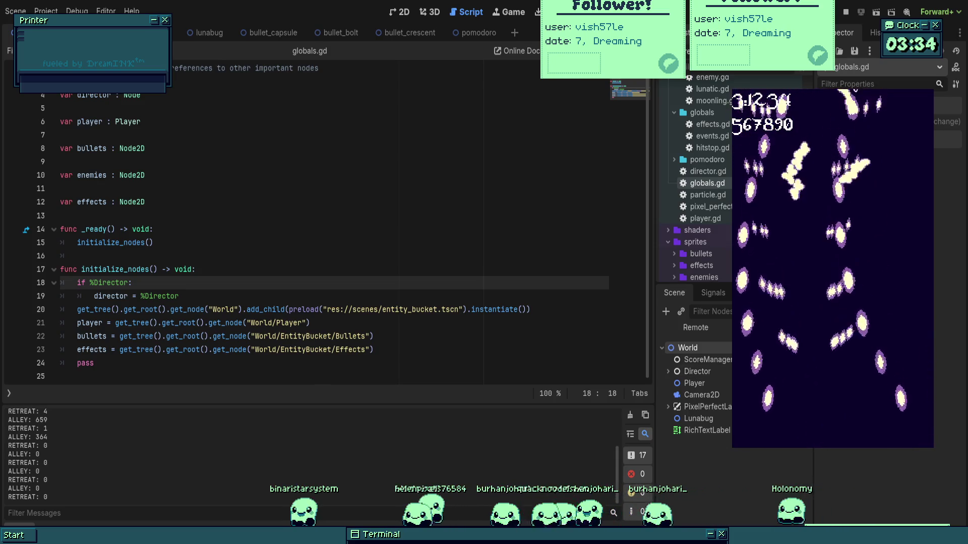
key("F8")
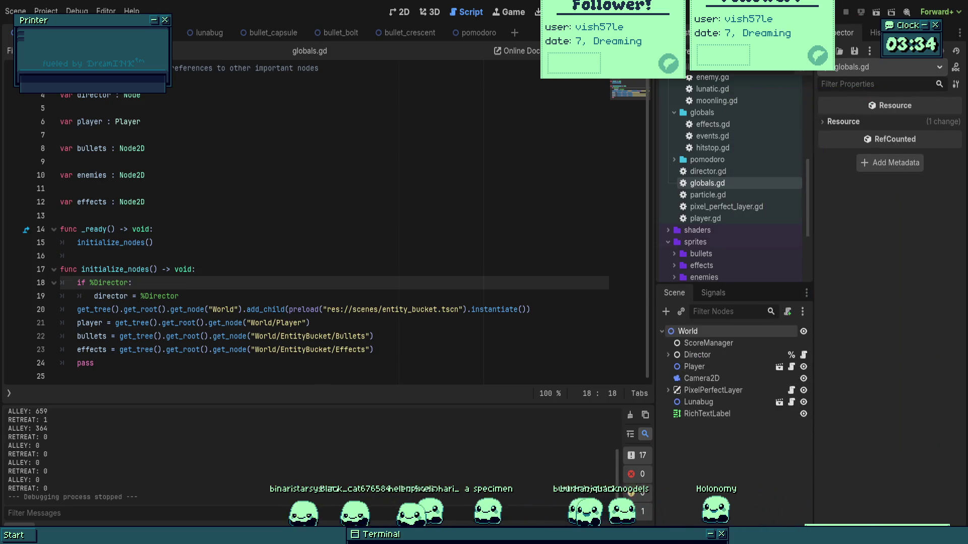
- Save with Ctrl+S and show the World scene in the 2D view
left_click(348, 162)
key("ctrl+s")
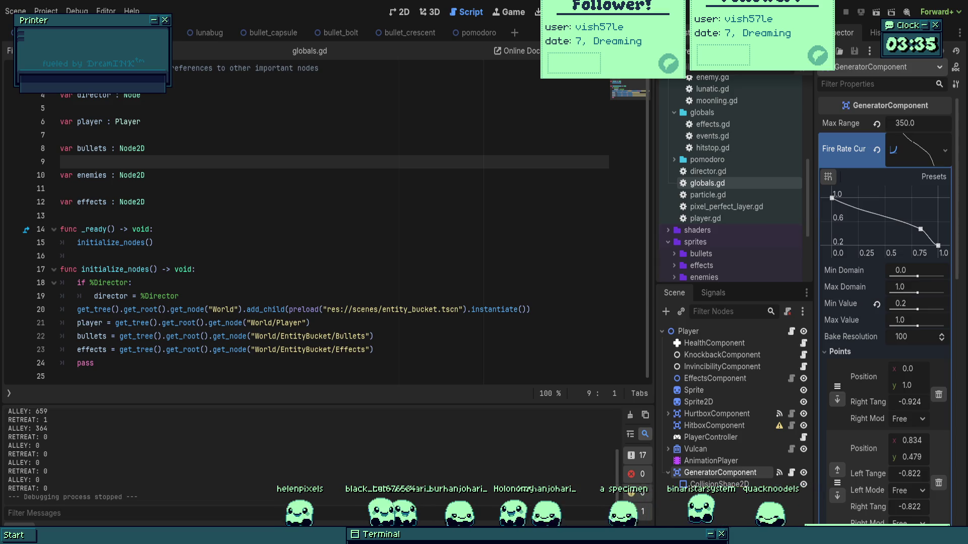
left_click(393, 309, "ctrl")
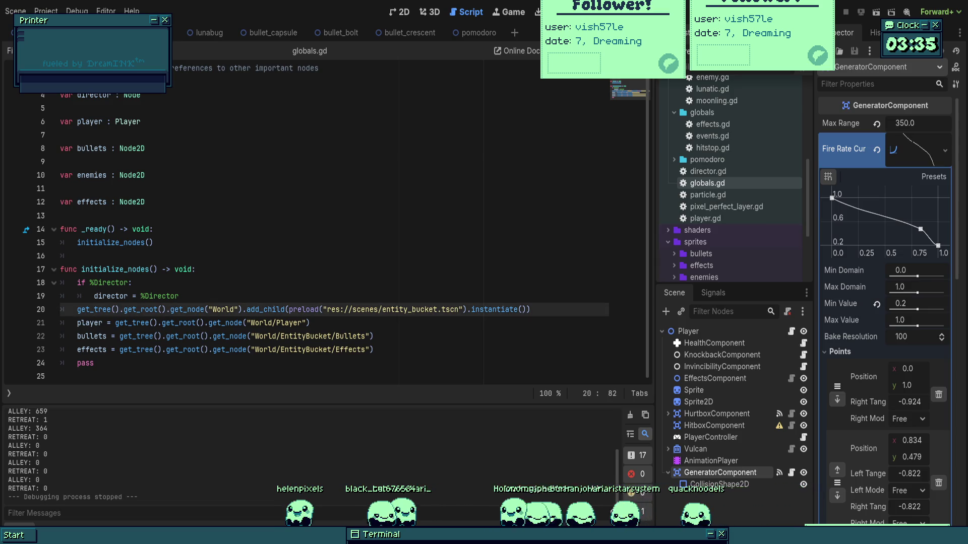
scroll(421, 170, "down", 3)
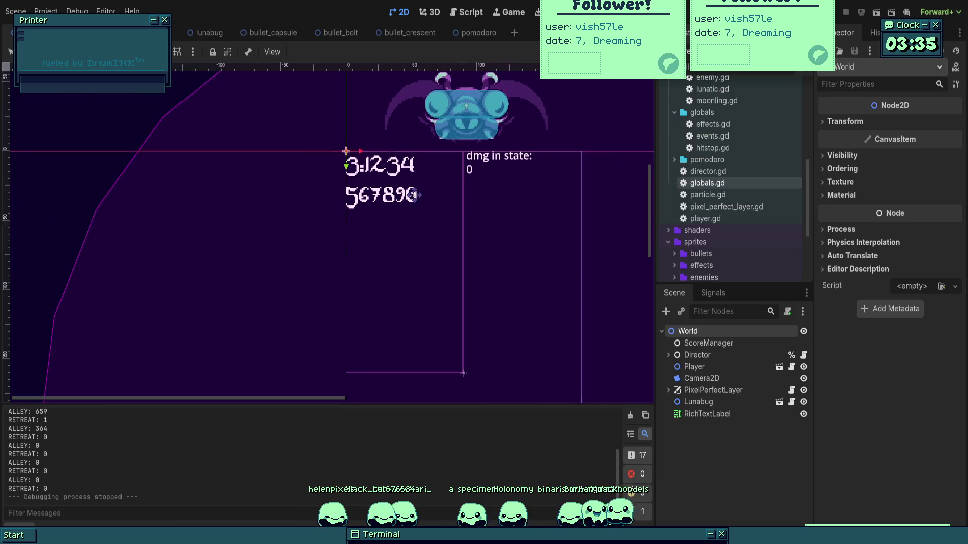
- Delete the RichTextLabel node from the World scene
left_click(715, 414)
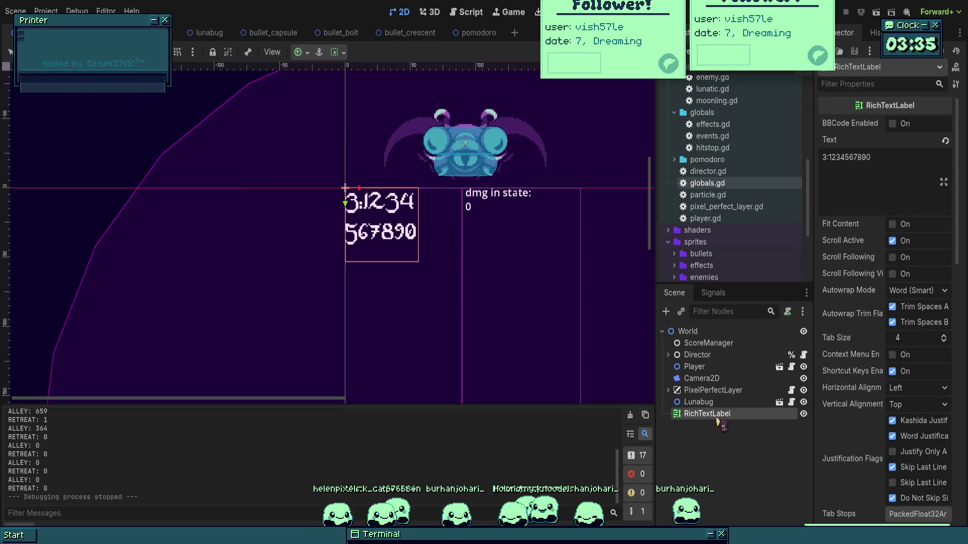
key("Delete")
left_click_drag(458, 296, 426, 284)
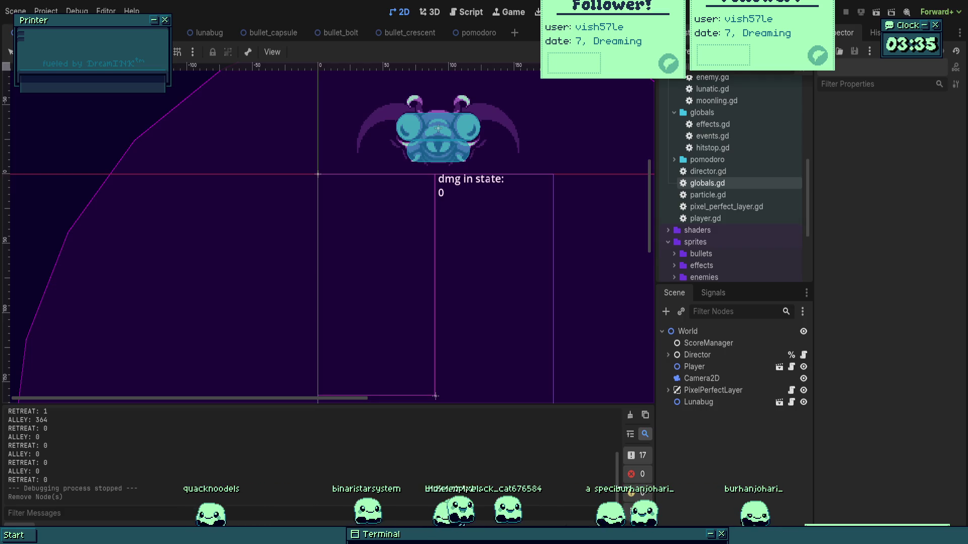
scroll(328, 232, "up", 2)
- Select the World root and open the Lunabug node's lunabug.gd script
left_click(709, 343)
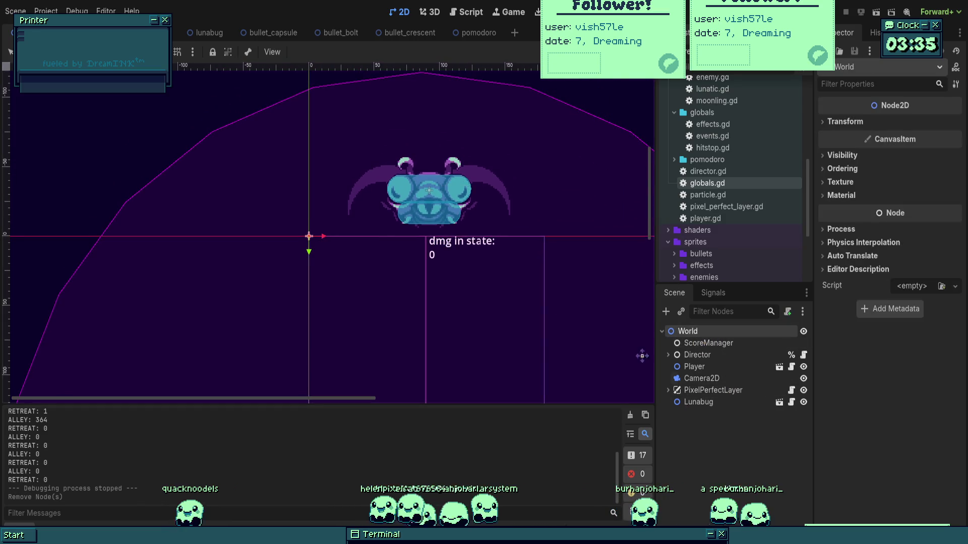
left_click(792, 401)
scroll(327, 226, "down", 1)
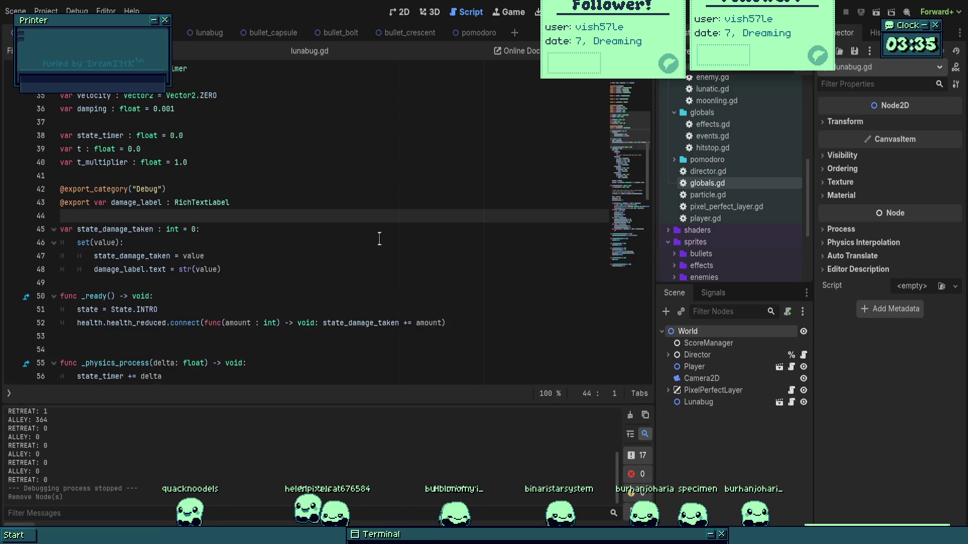
left_click(230, 205)
scroll(328, 226, "down", 3)
scroll(250, 219, "down", 4)
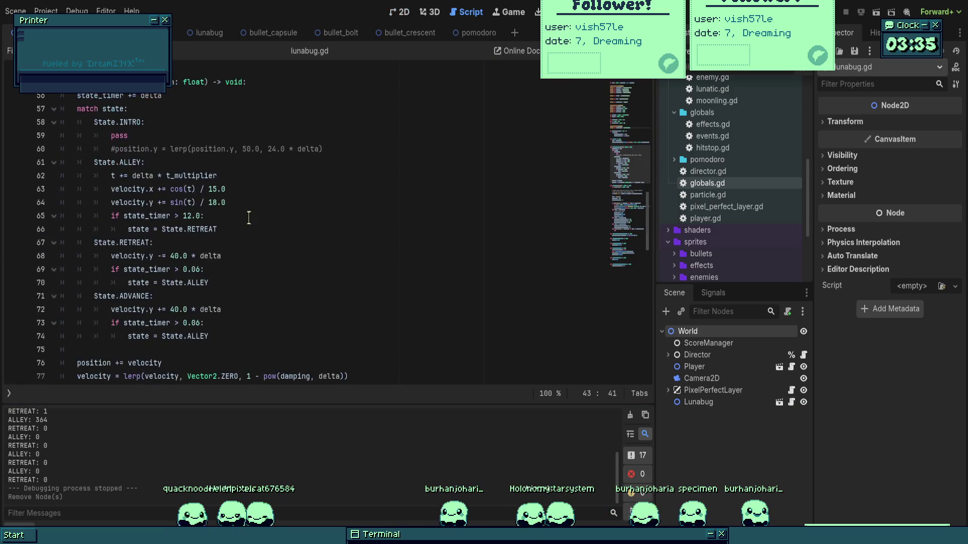
scroll(249, 220, "down", 3)
scroll(250, 220, "down", 1)
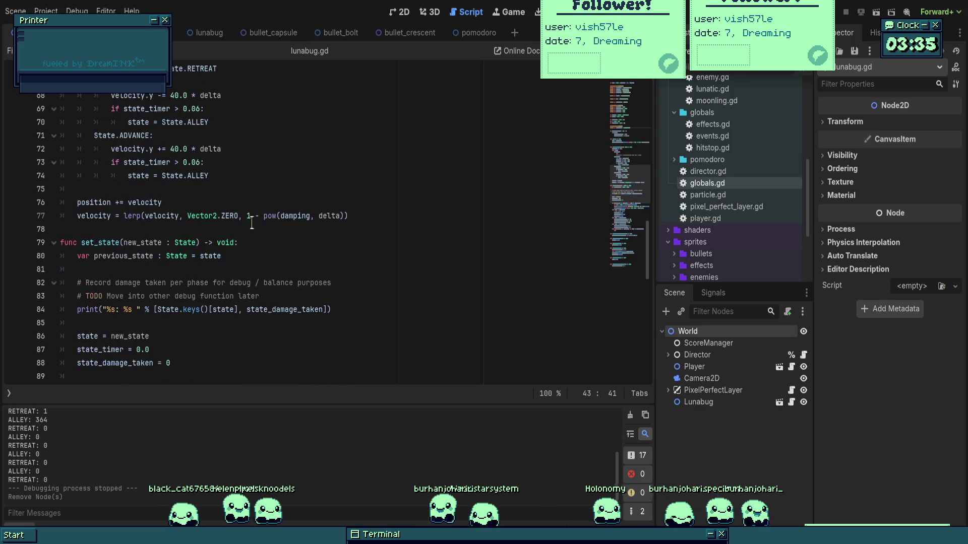
scroll(260, 222, "down", 1)
scroll(260, 223, "down", 2)
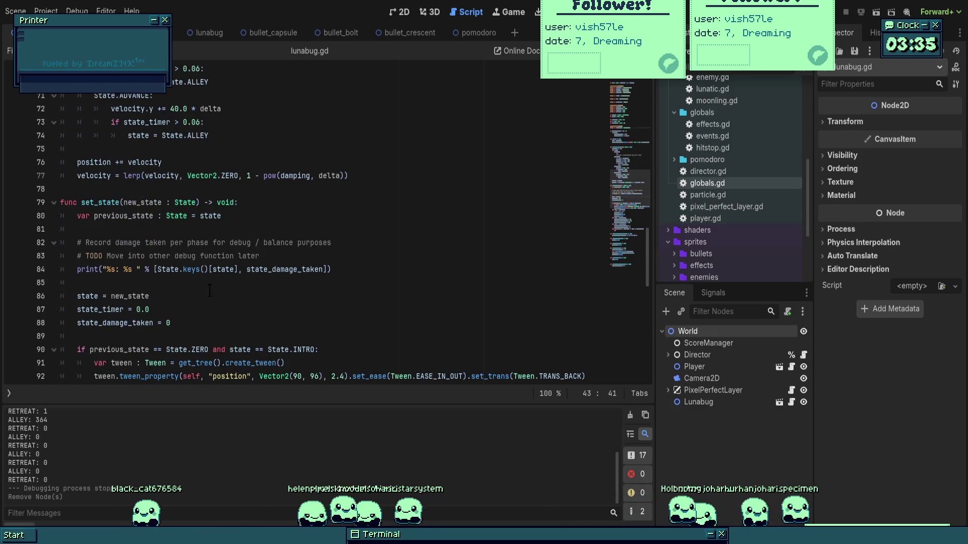
left_click(208, 310)
left_click(419, 336)
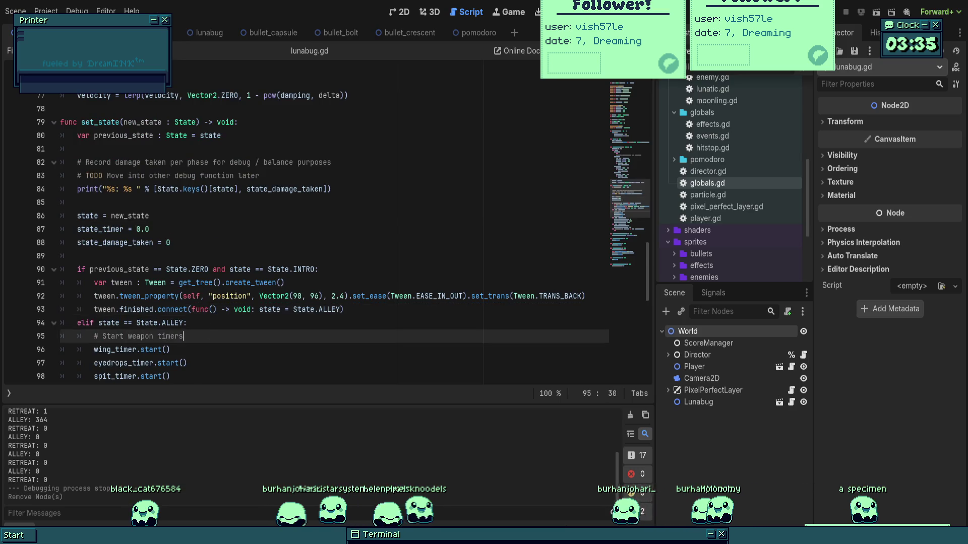
scroll(418, 302, "down", 2)
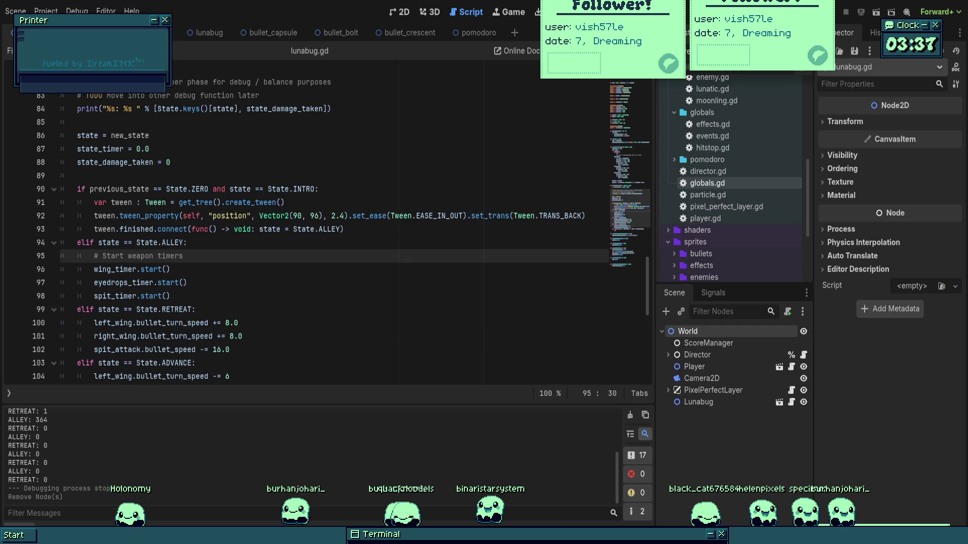
left_click(391, 207)
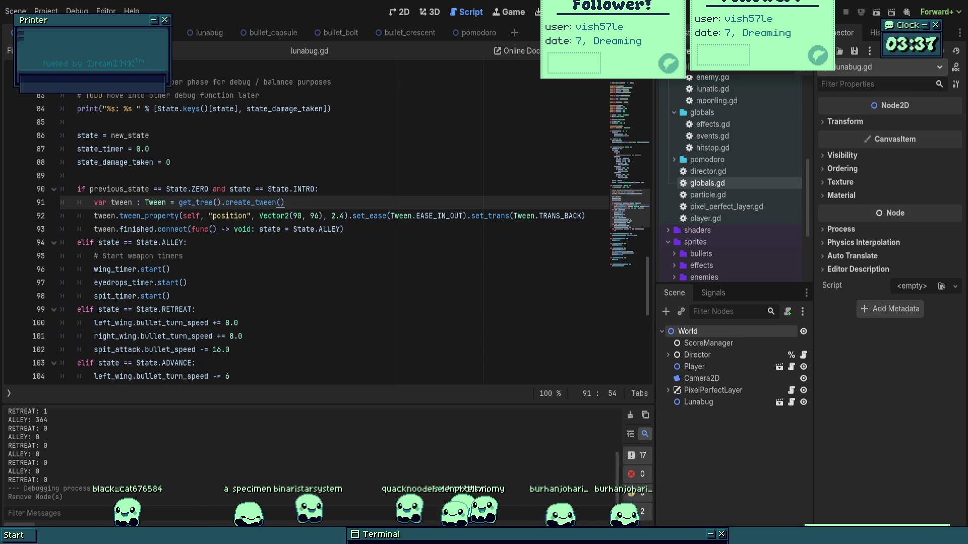
left_click(374, 233)
left_click_drag(349, 247, 320, 189)
left_click(343, 272)
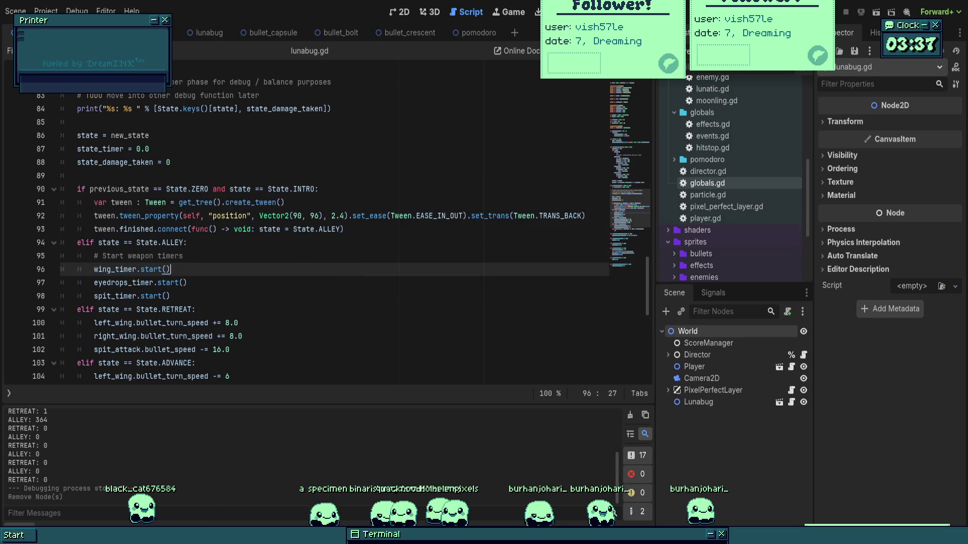
scroll(342, 281, "down", 2)
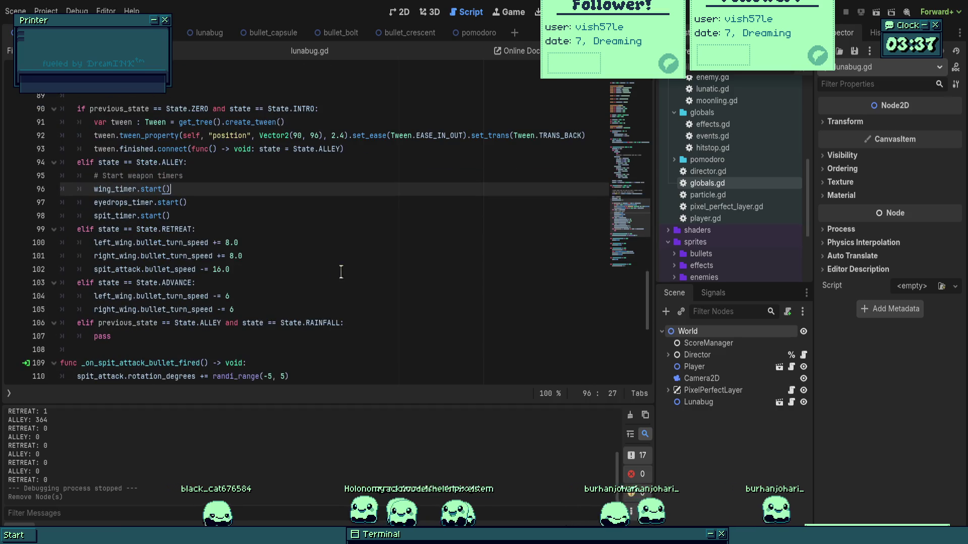
left_click(342, 272)
left_click(288, 230)
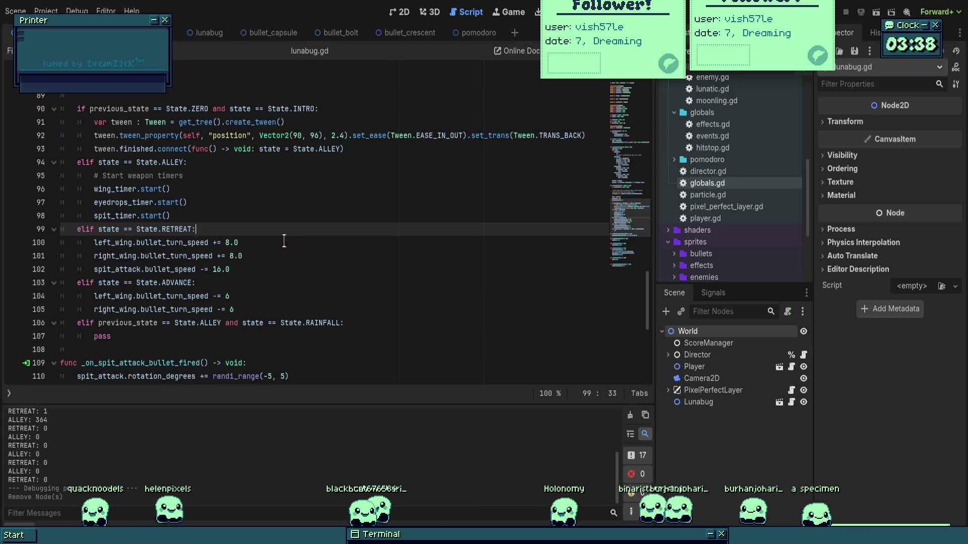
left_click(284, 349)
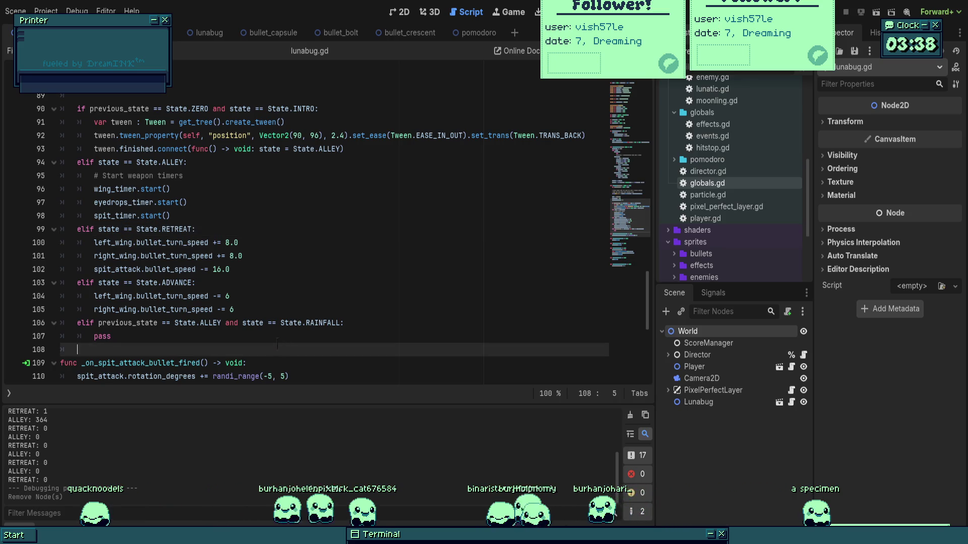
scroll(728, 167, "down", 5)
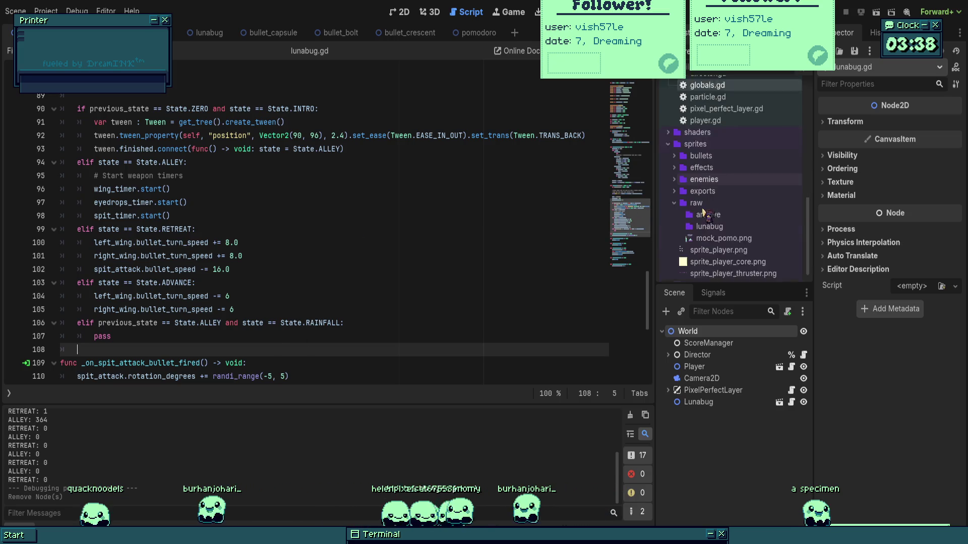
- Switch to the lunabug scene in the 2D view and pan the Lunabug sprite higher
scroll(728, 166, "up", 6)
scroll(728, 166, "up", 8)
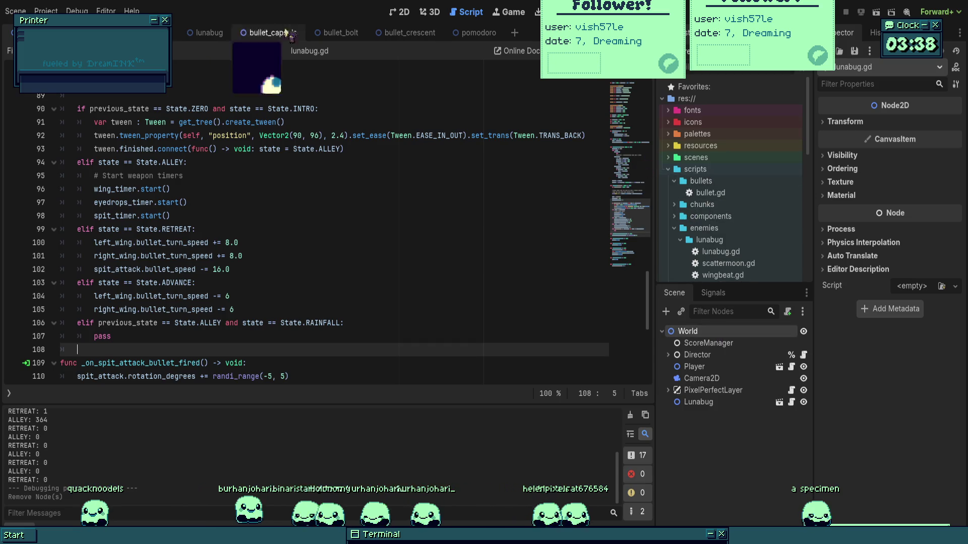
left_click(202, 32)
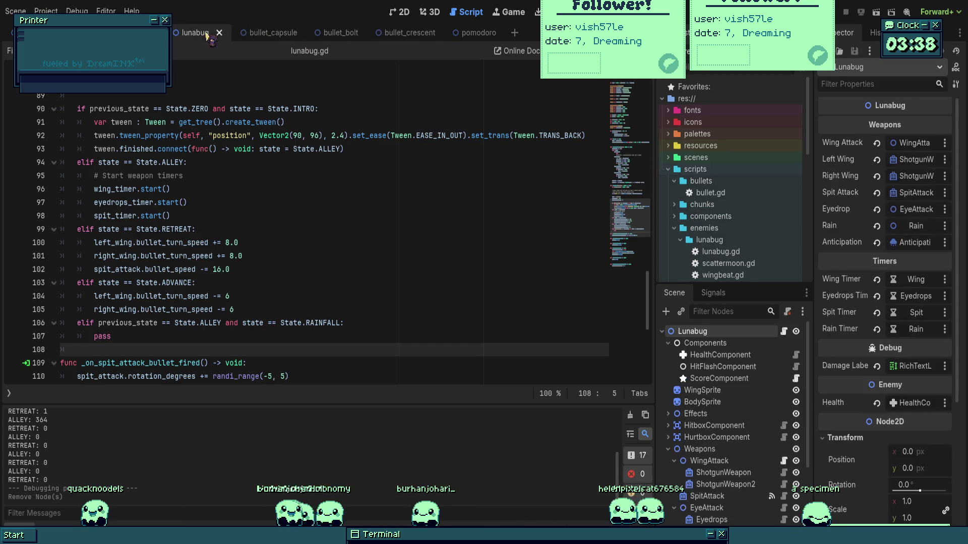
left_click(399, 12)
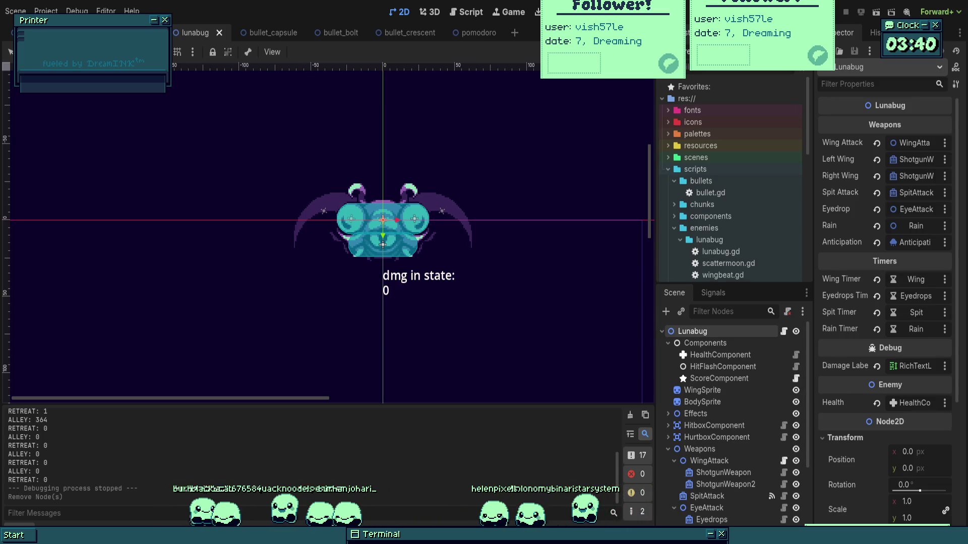
scroll(463, 251, "up", 2)
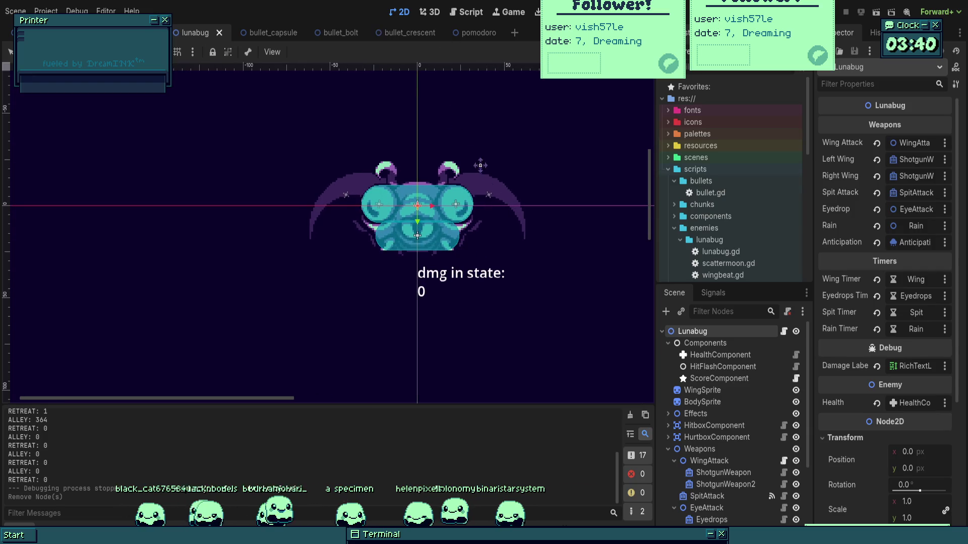
left_click_drag(512, 313, 508, 264)
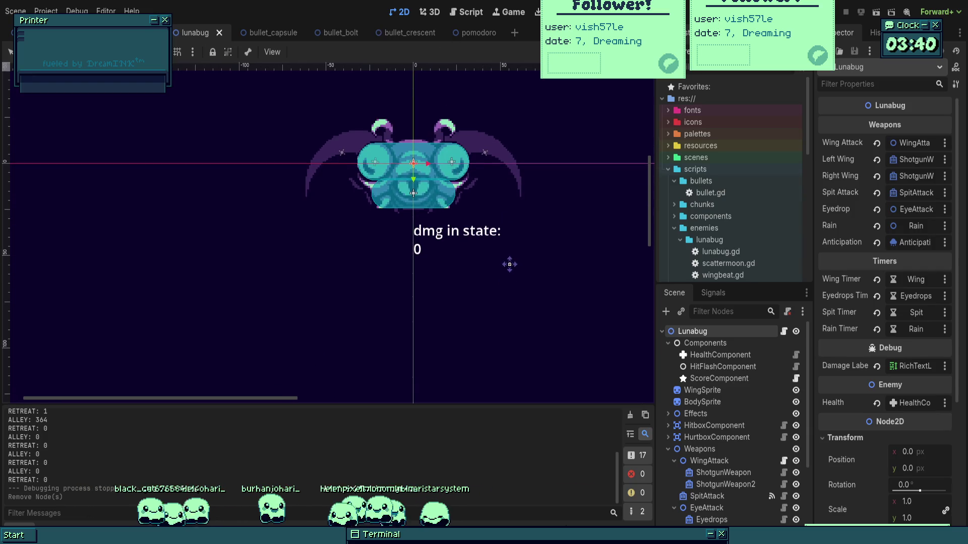
scroll(736, 378, "down", 2)
scroll(737, 379, "down", 2)
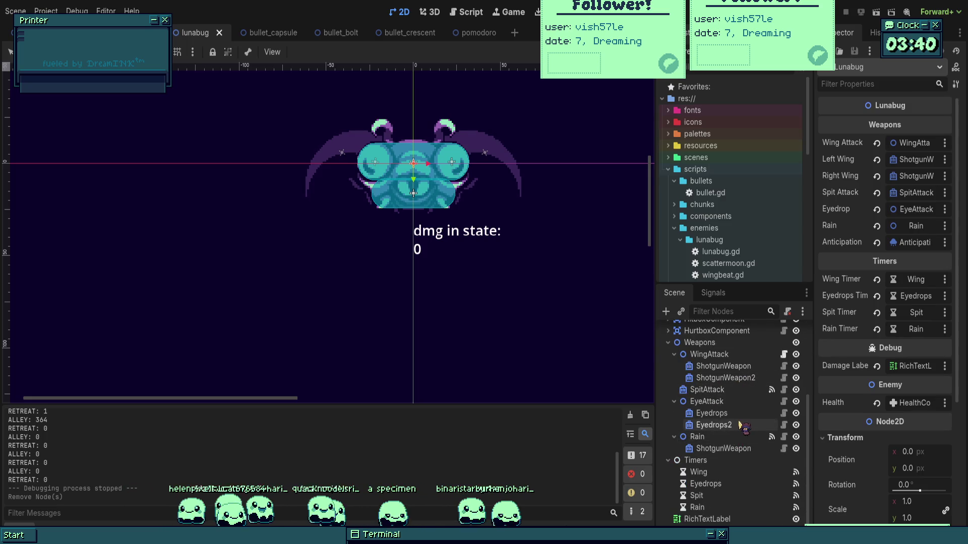
- Select the Lunabug root node and open its lunabug.gd script
left_click(726, 520)
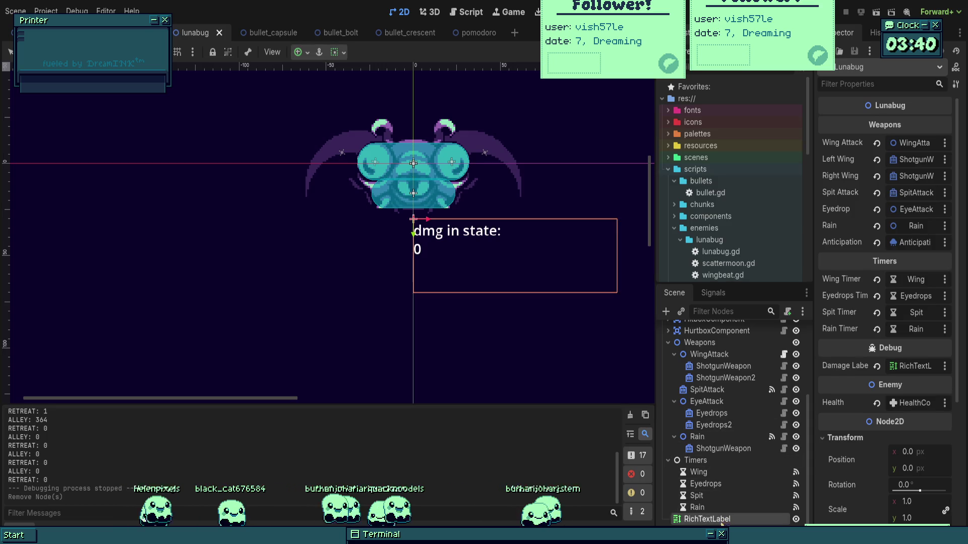
scroll(746, 404, "up", 4)
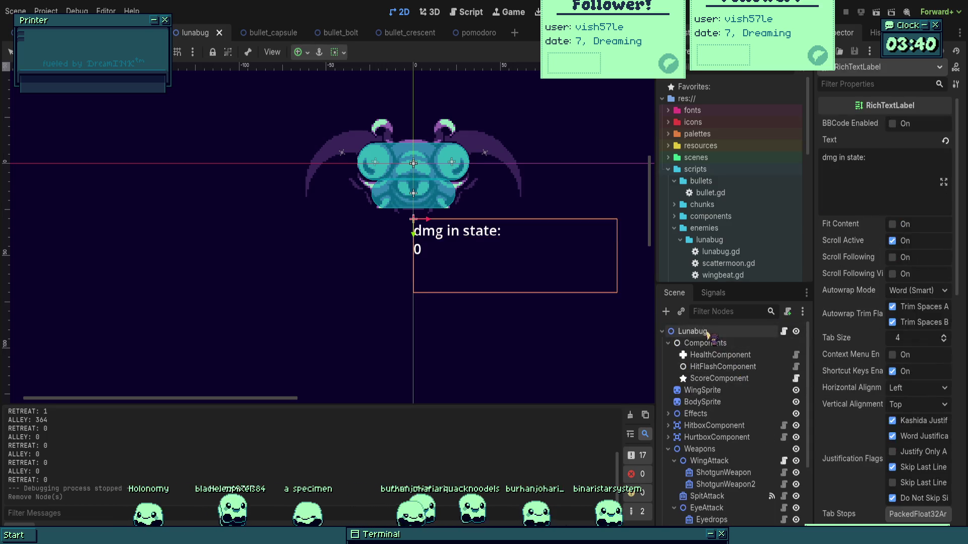
left_click(766, 331)
left_click(784, 332)
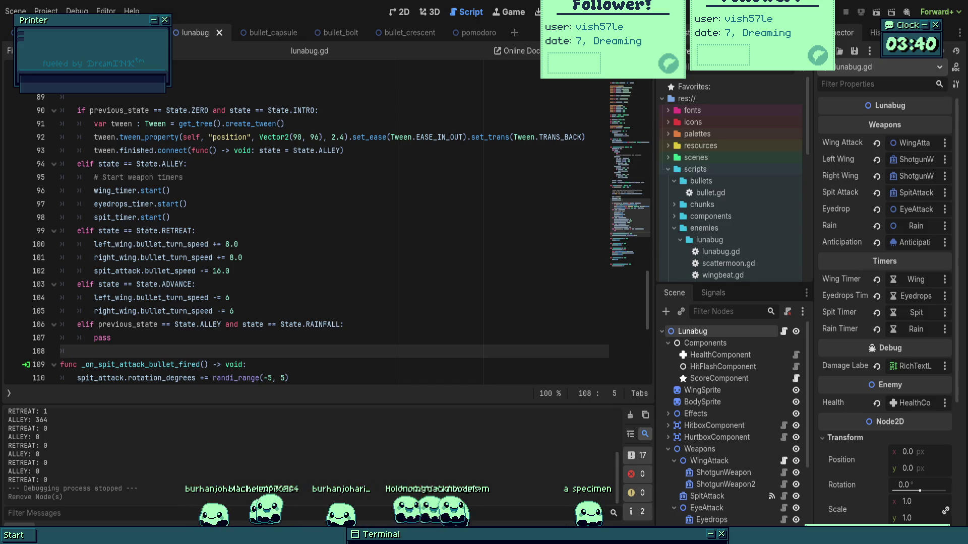
- Add a 'func ceasefire() -> void:' header below the last state branch in lunabug.gd
left_click(324, 245)
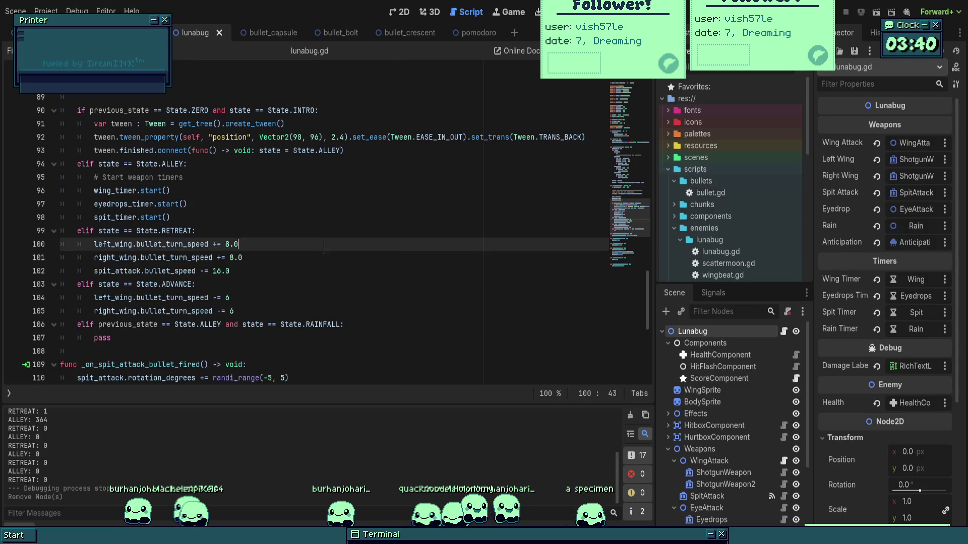
scroll(324, 245, "down", 1)
left_click(246, 285)
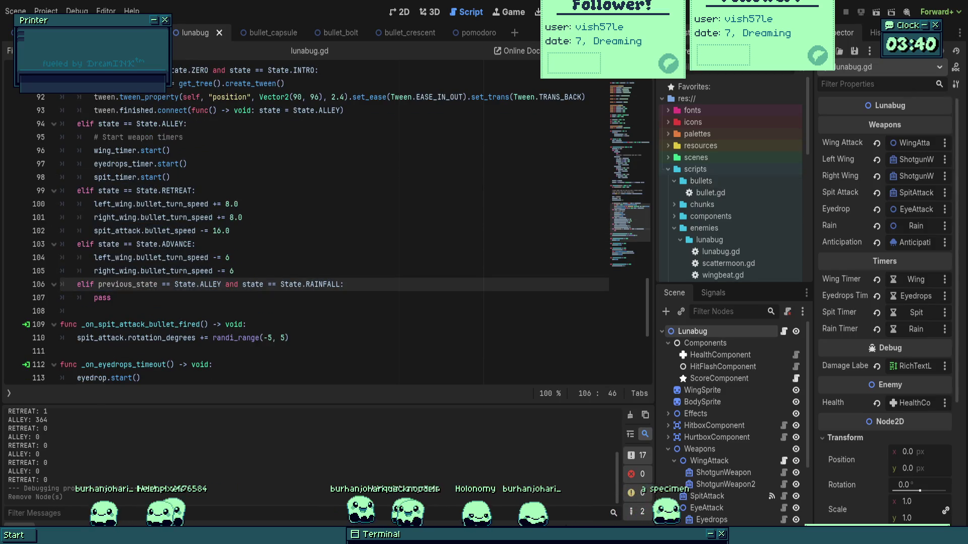
scroll(250, 284, "down", 1)
left_click(251, 271)
key("Return")
key("Return")
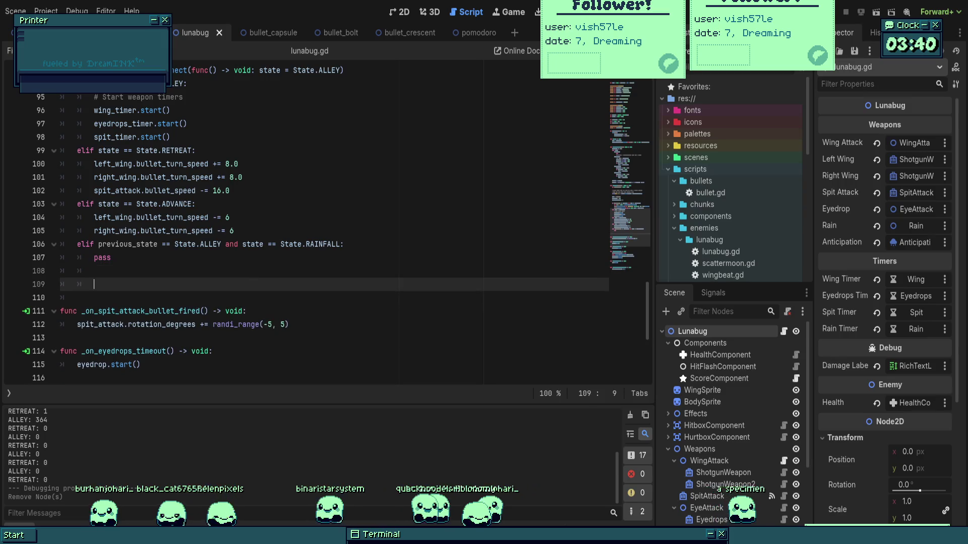
type("func cease")
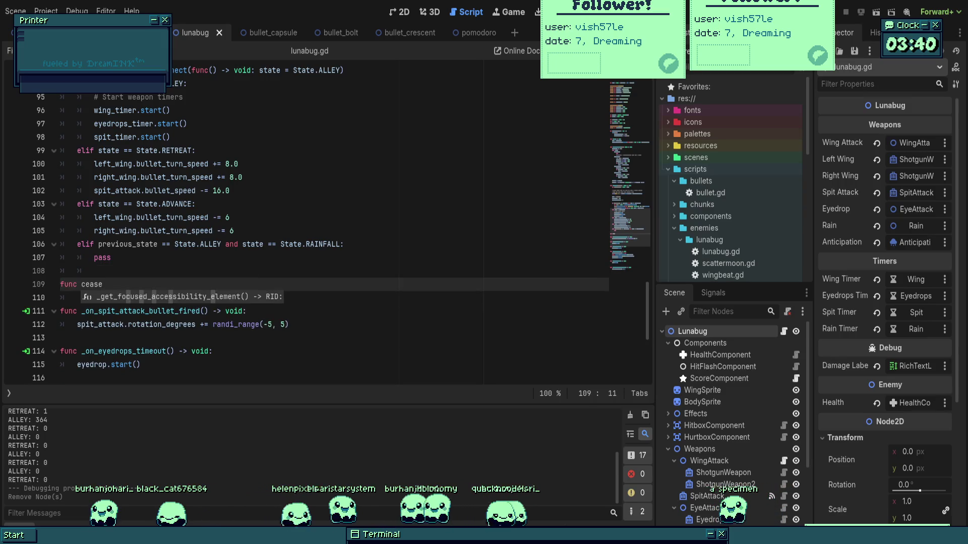
type("fire() -")
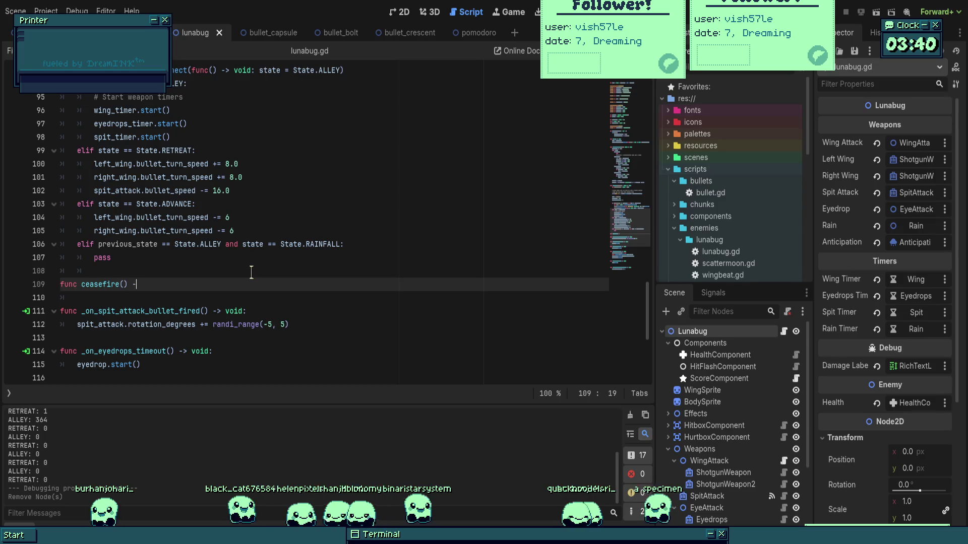
key("Return")
- Comment it '# Stop all firing weapons', tidy the pass body, and open WingAttack's repeater script
left_click(252, 270)
key("Return")
type("# S")
type("top all firing we")
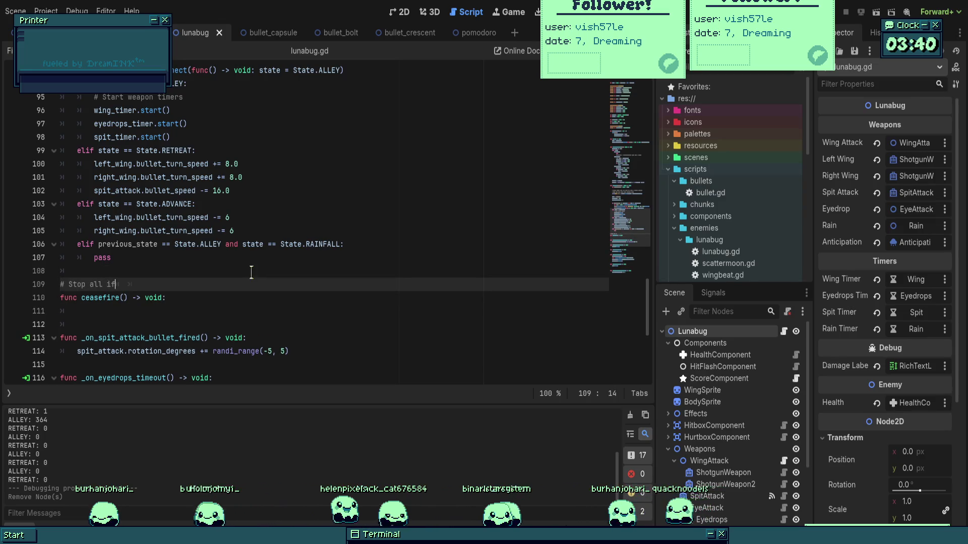
key("Down")
key("Down")
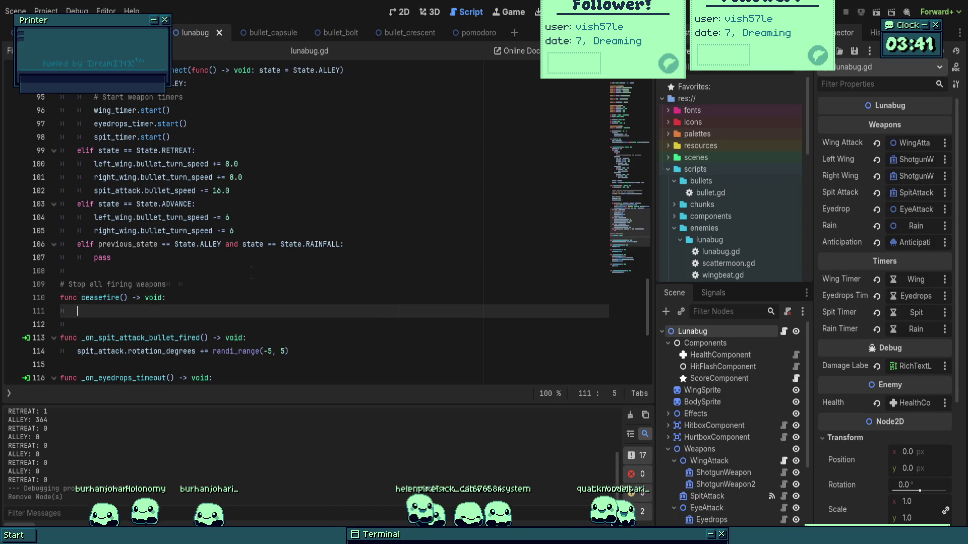
key("BackSpace")
key("BackSpace")
key("BackSpace")
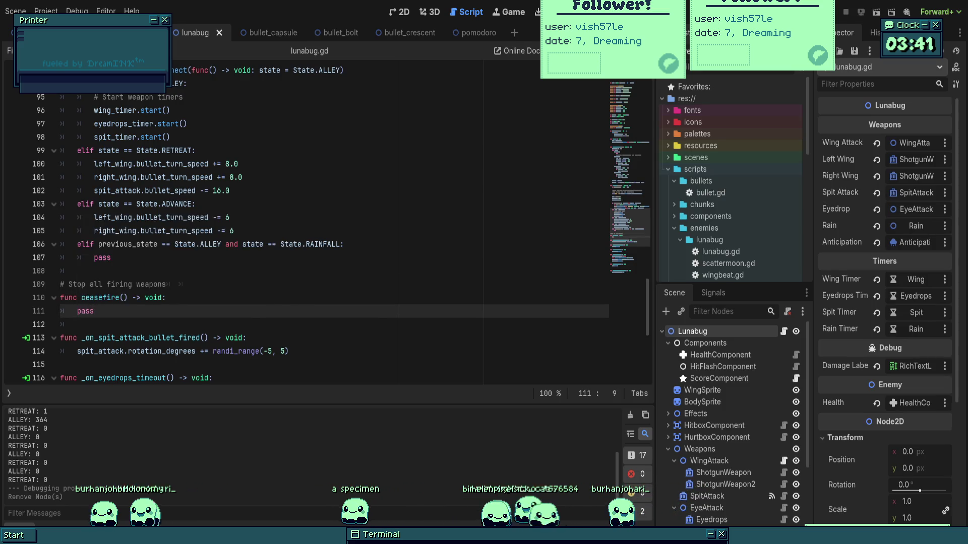
scroll(725, 378, "down", 5)
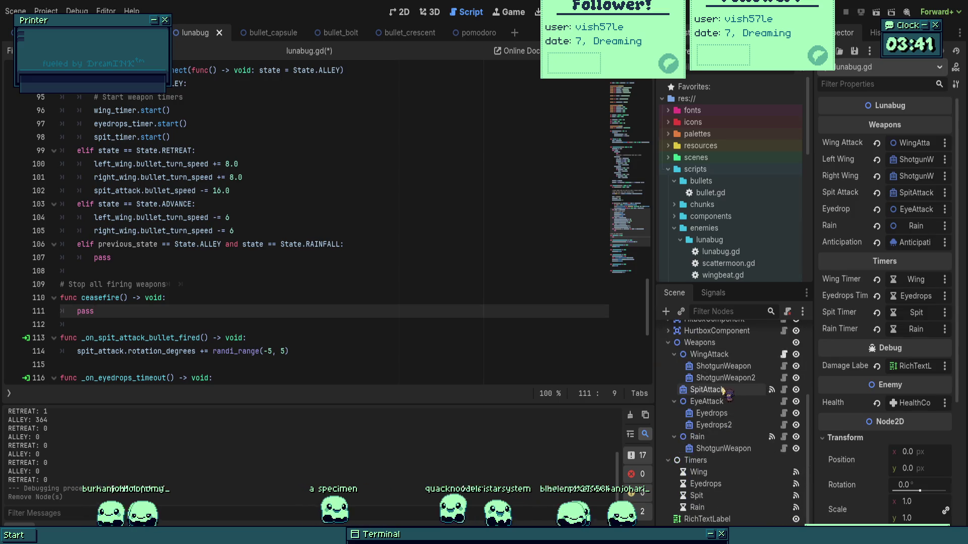
left_click(784, 355)
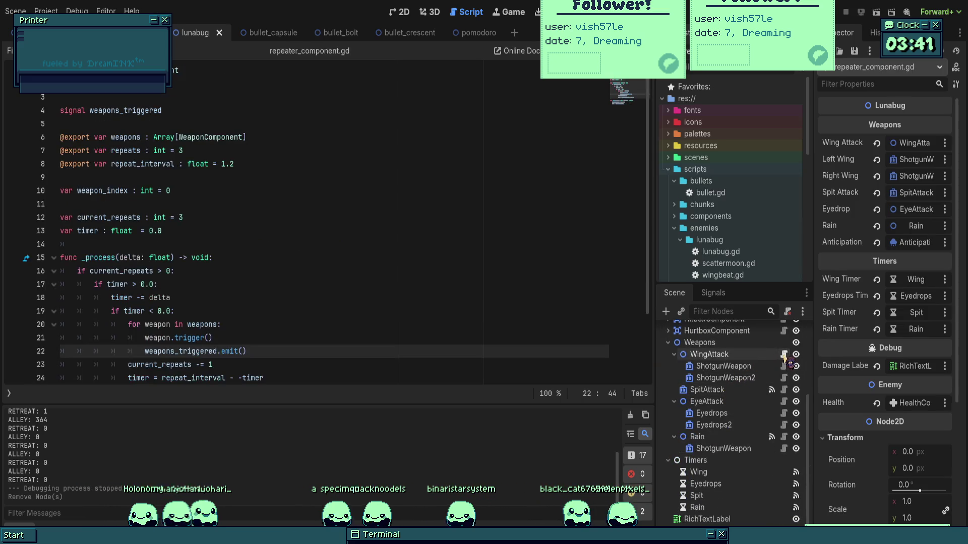
- In repeater_component.gd, add 'func stop() -> void:' that sets current_repeats = 0
left_click(377, 272)
scroll(278, 210, "down", 2)
left_click(274, 348)
key("Down")
key("Down")
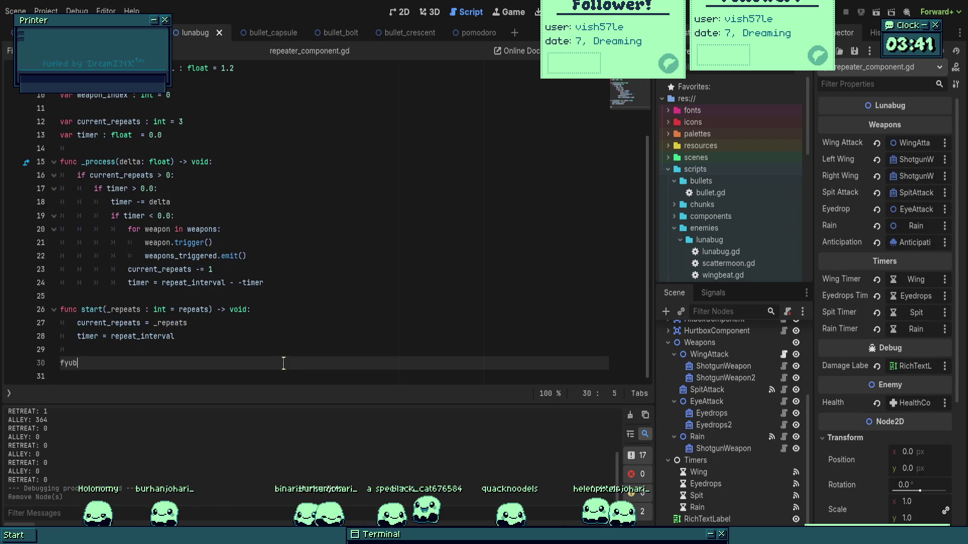
key("BackSpace")
type("unc stop()")
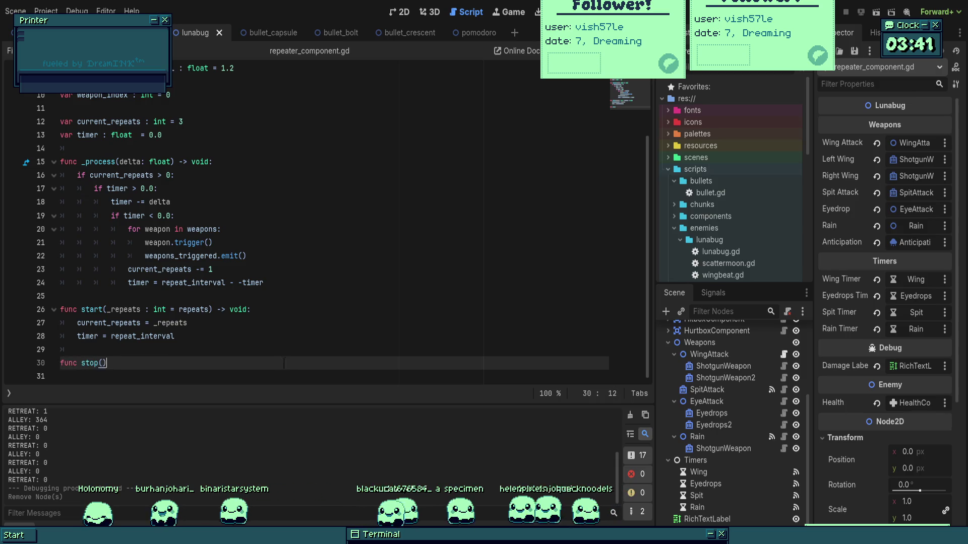
type(" -> void:")
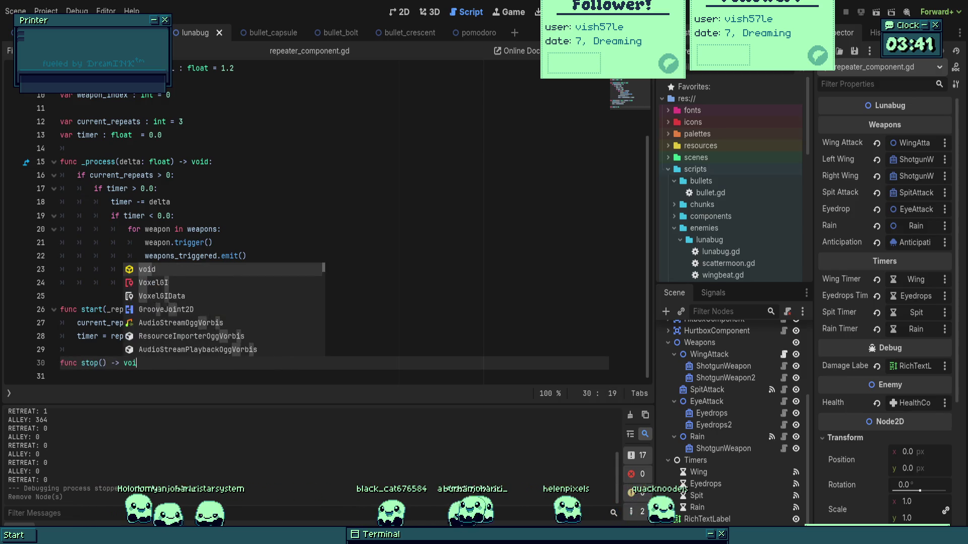
key("Return")
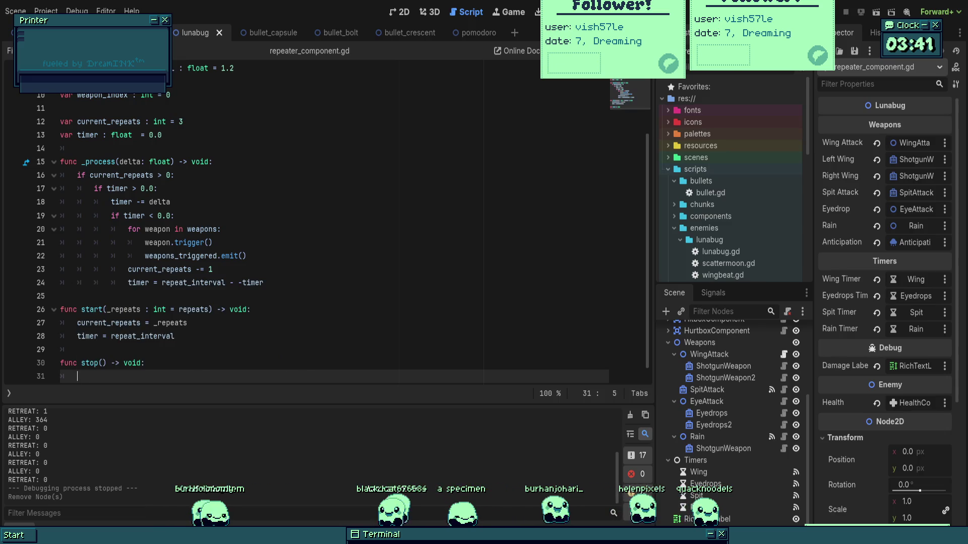
type("curren")
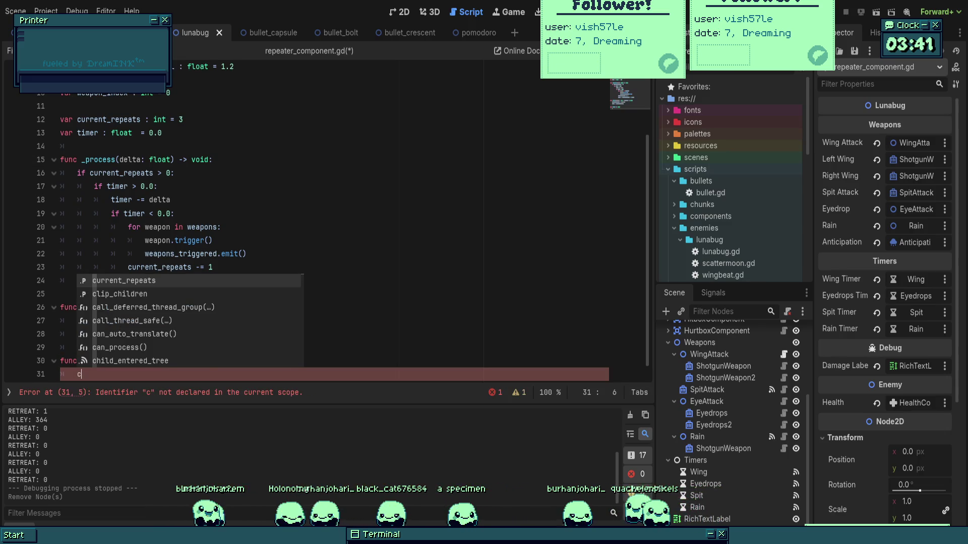
key("Return")
type("= 0")
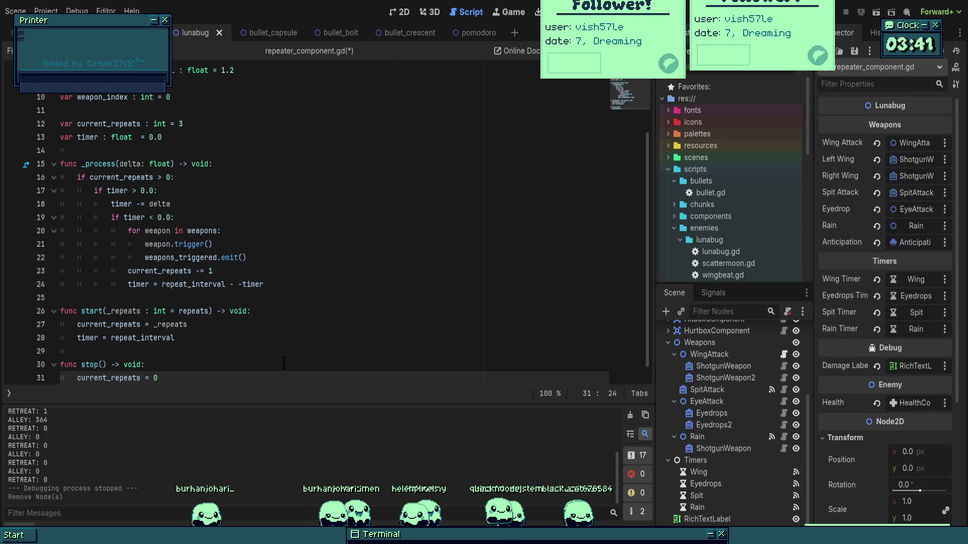
- Save the scripts and open the WeaponComponent class script, weapon_component.gd
left_click(314, 349)
key("ctrl+s")
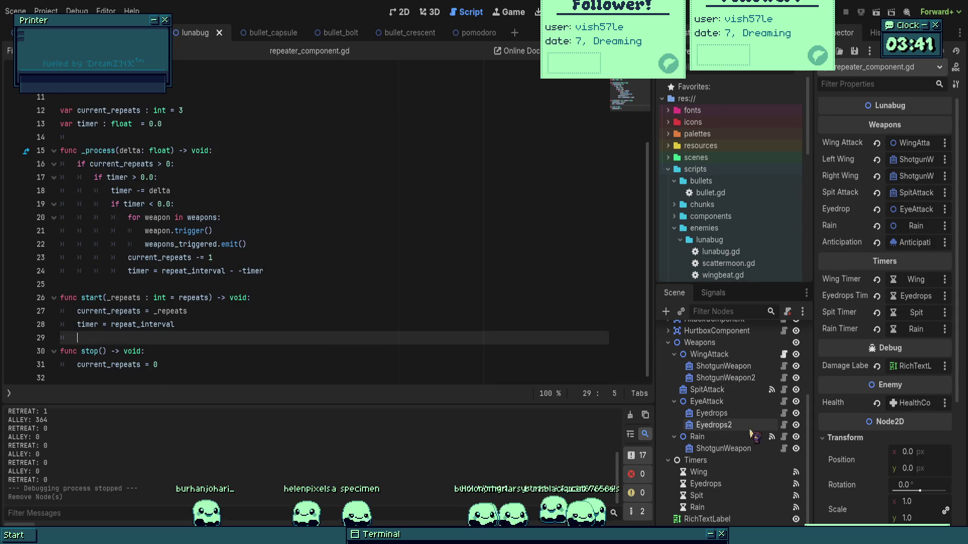
scroll(752, 405, "up", 2)
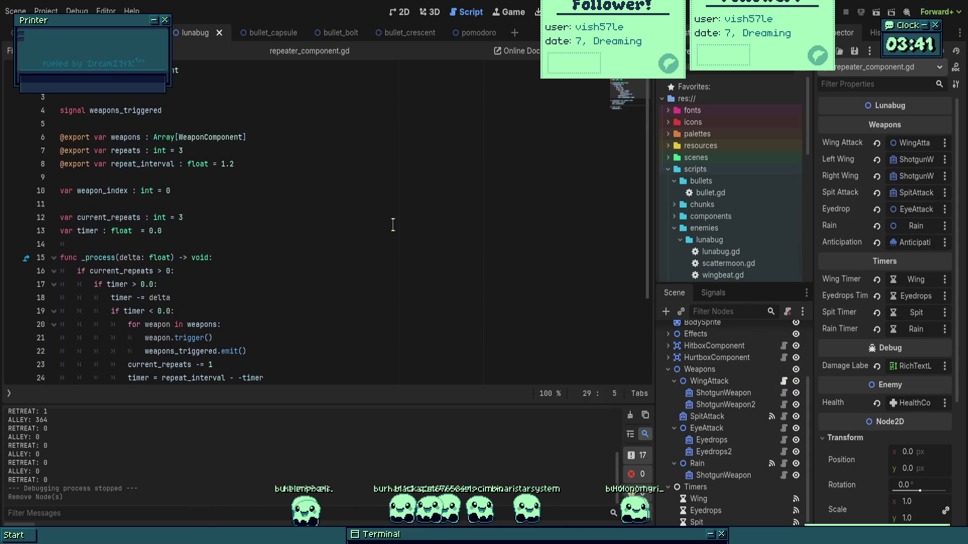
scroll(302, 202, "up", 3)
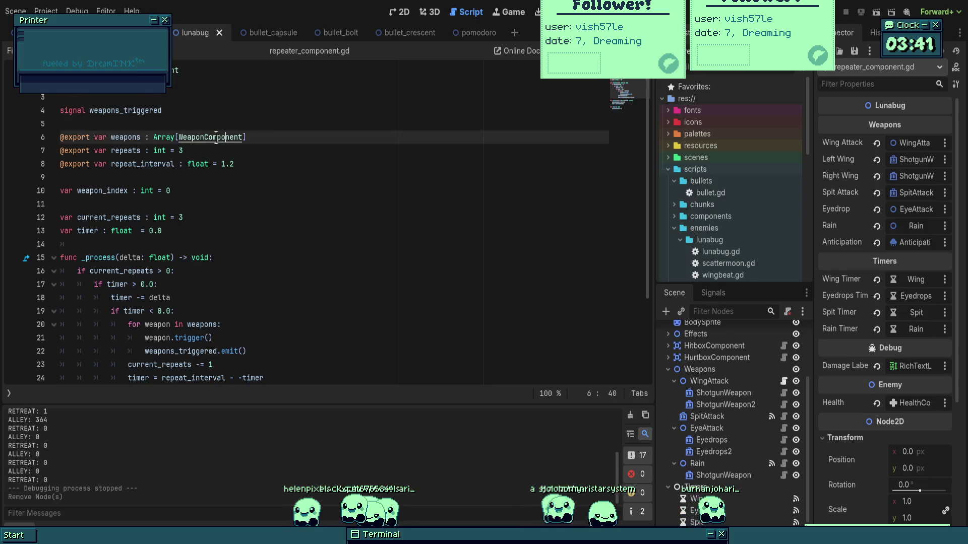
left_click(210, 134, "ctrl")
scroll(328, 226, "up", 6)
left_click(61, 177)
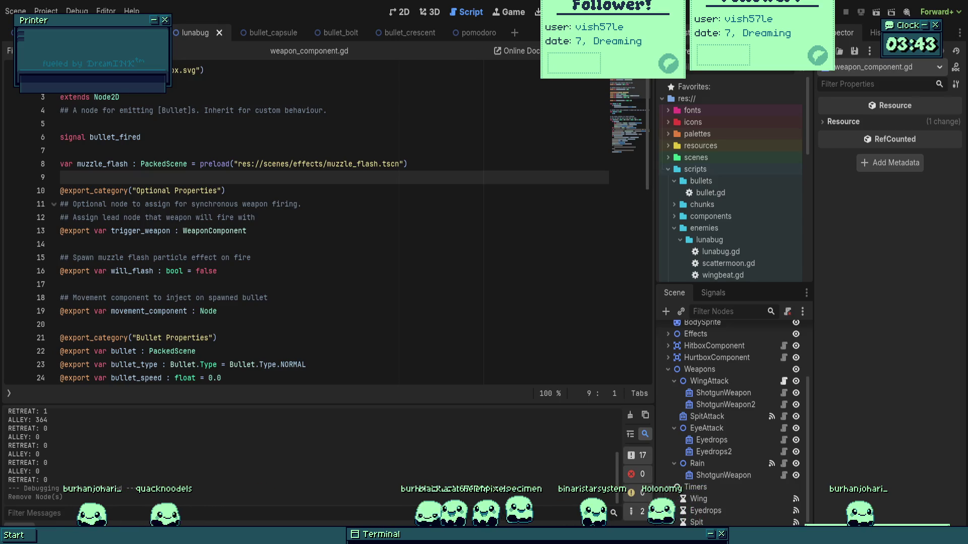
- Review the weapon script down to the bullet spawning code in fire()
left_click(313, 244)
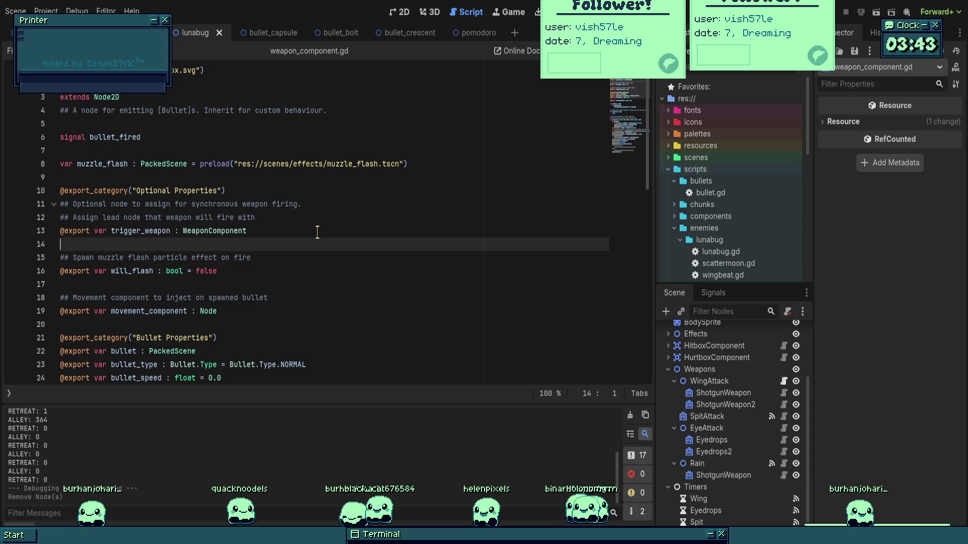
scroll(281, 271, "down", 9)
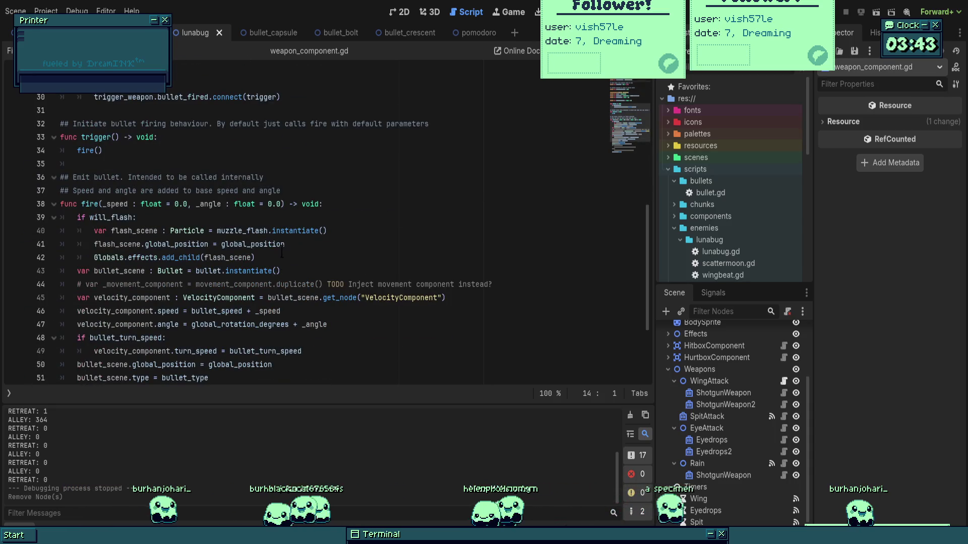
scroll(281, 252, "down", 3)
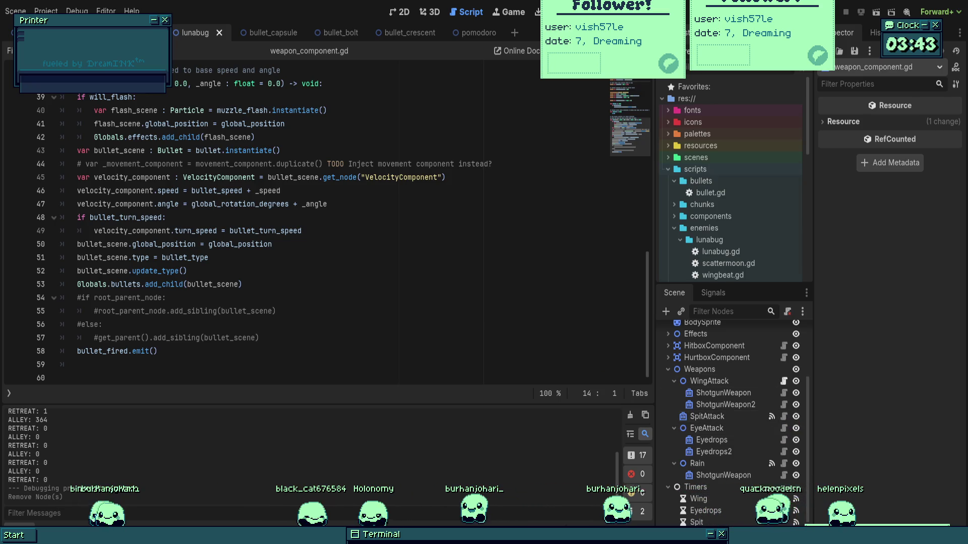
scroll(325, 299, "up", 4)
left_click(326, 300)
- Inspect the SpitAttack weapon's properties and open its beam_weapon.gd script
left_click(790, 418)
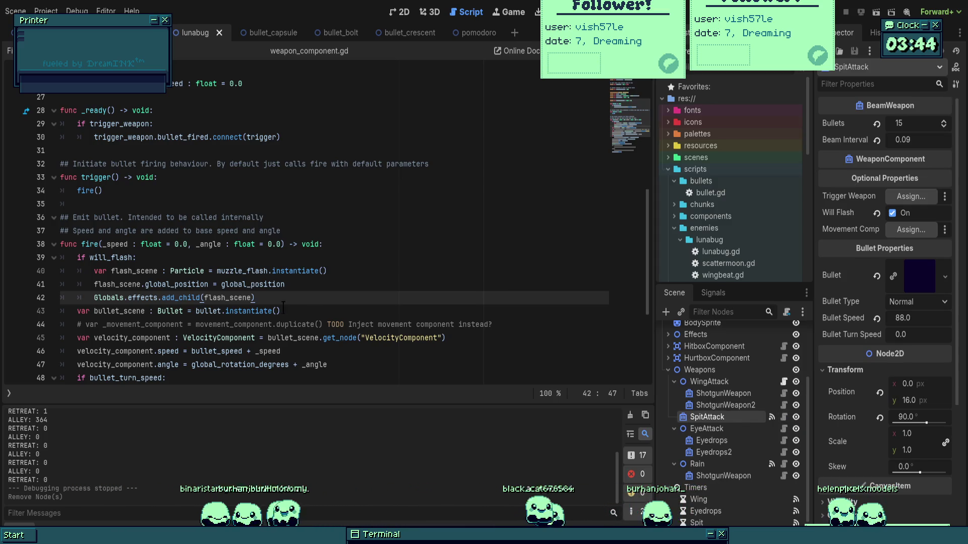
scroll(283, 306, "up", 3)
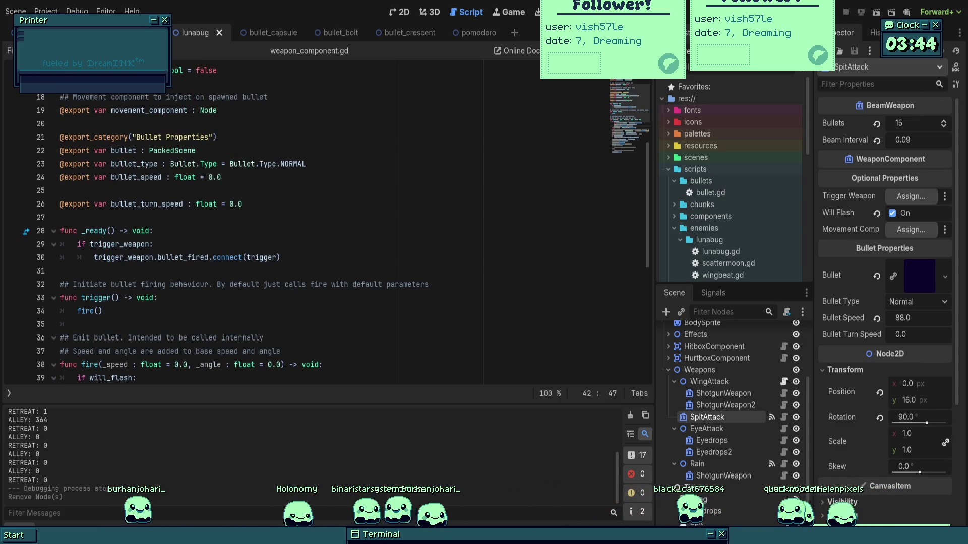
scroll(328, 227, "up", 4)
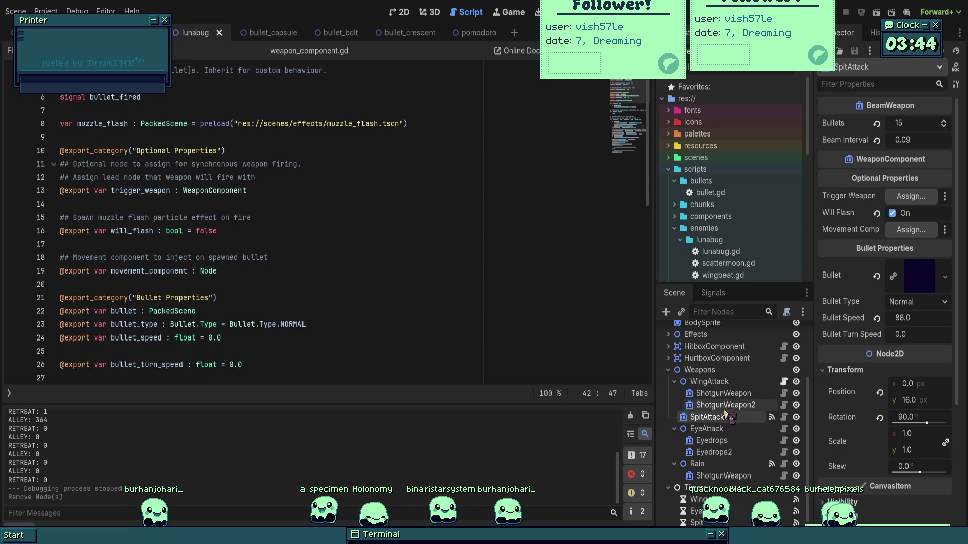
left_click(784, 417)
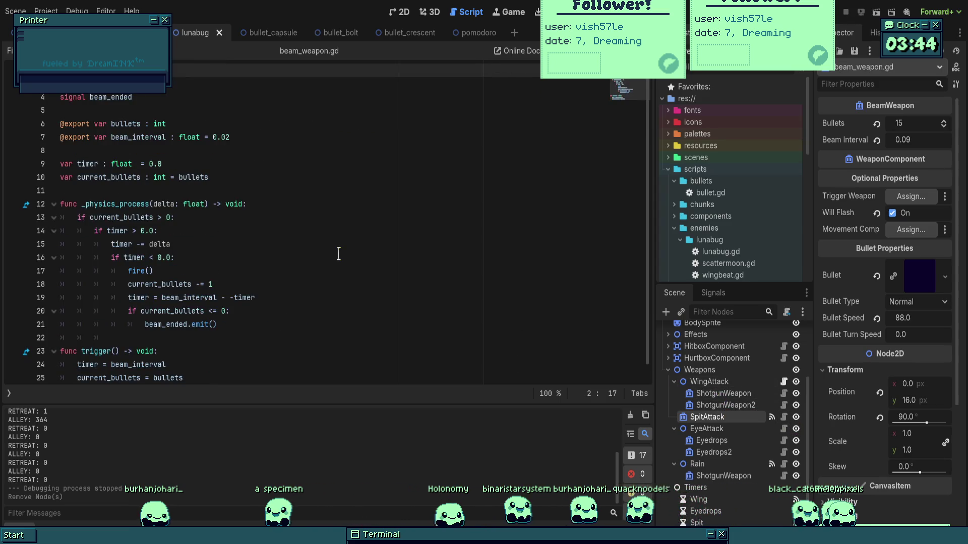
- Add a stop() function below trigger() in beam_weapon.gd that sets current_bullets = 0, and save
scroll(339, 254, "down", 1)
left_click(306, 375)
key("Return")
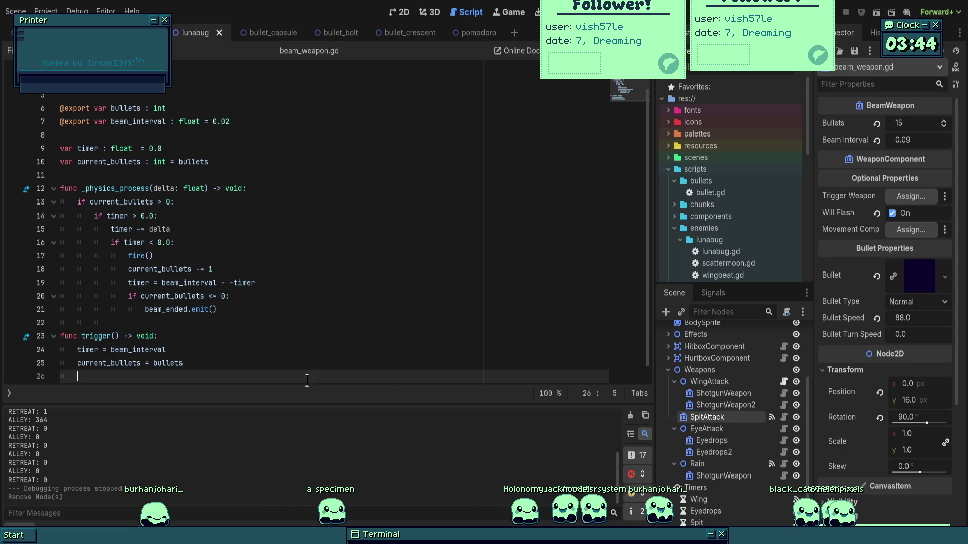
key("Return")
type("func stop() -> voi")
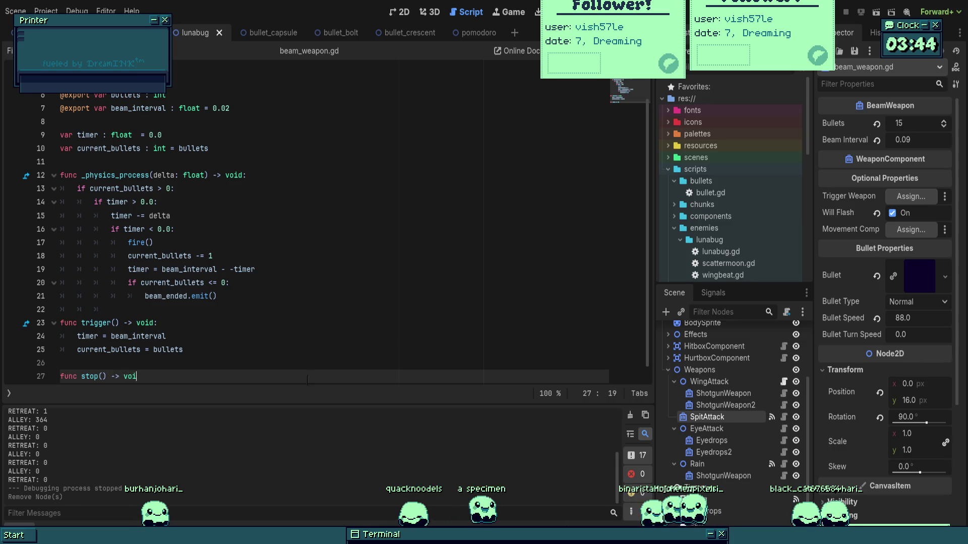
type("d:")
key("Return")
type("bullets = 0")
key("ctrl+s")
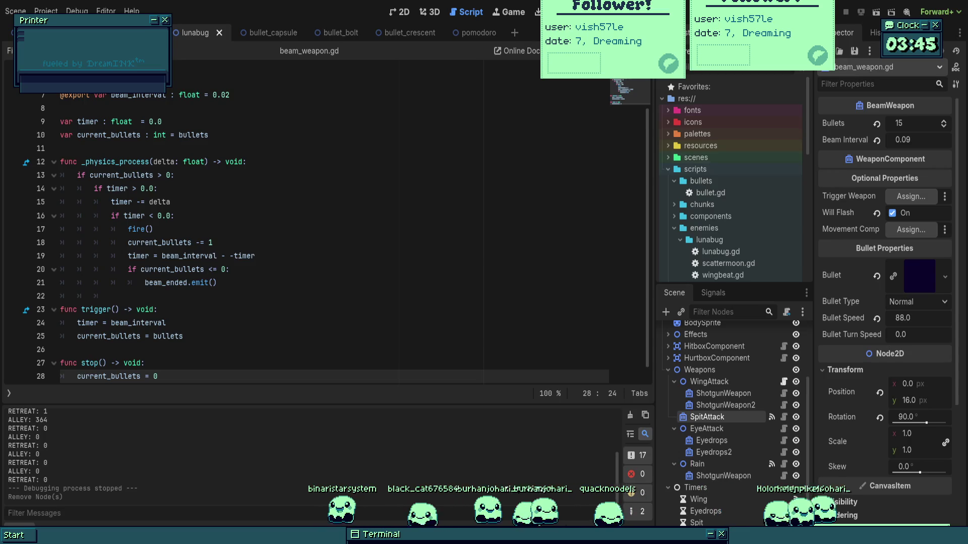
- Review trigger()'s timer check and bullet decrement lines, then switch to lunabug.gd
left_click(157, 188)
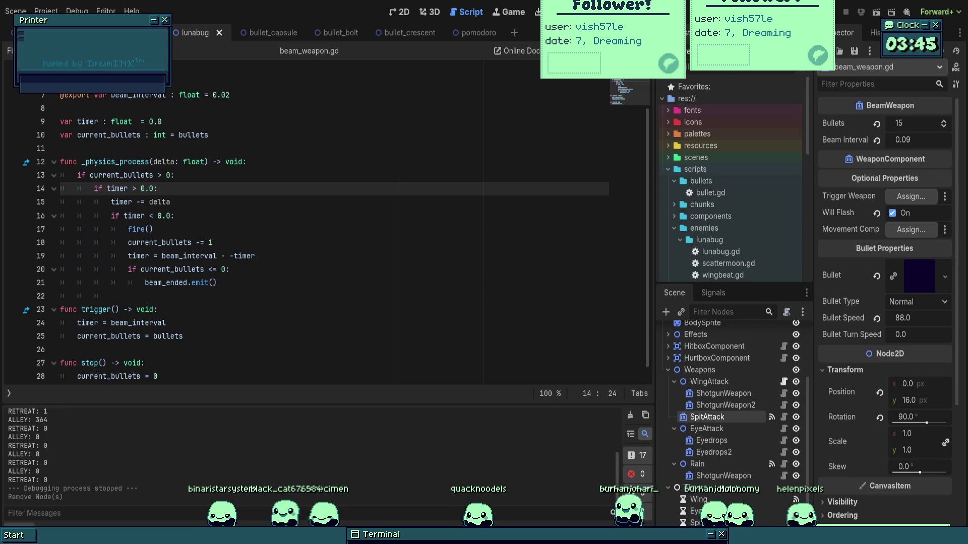
left_click(213, 231)
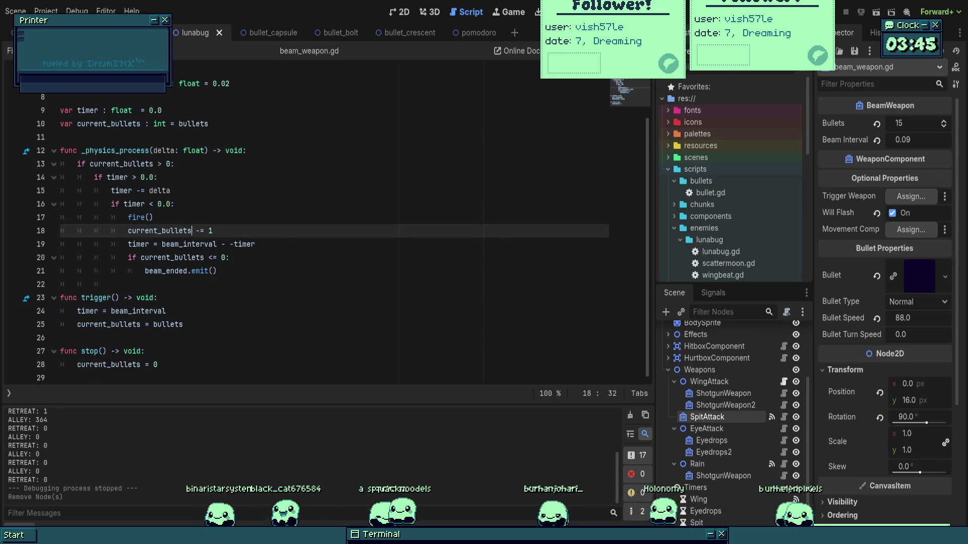
left_click(281, 338)
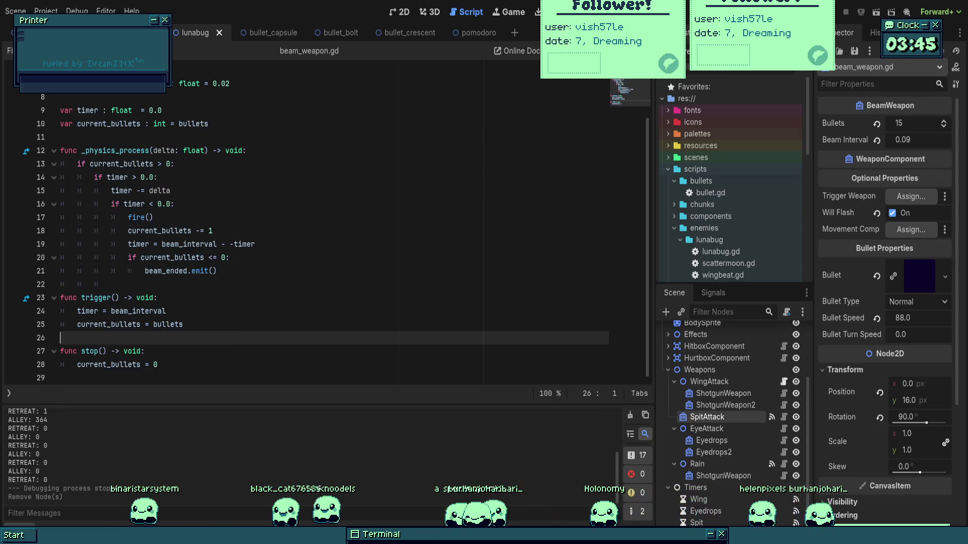
scroll(715, 418, "up", 5)
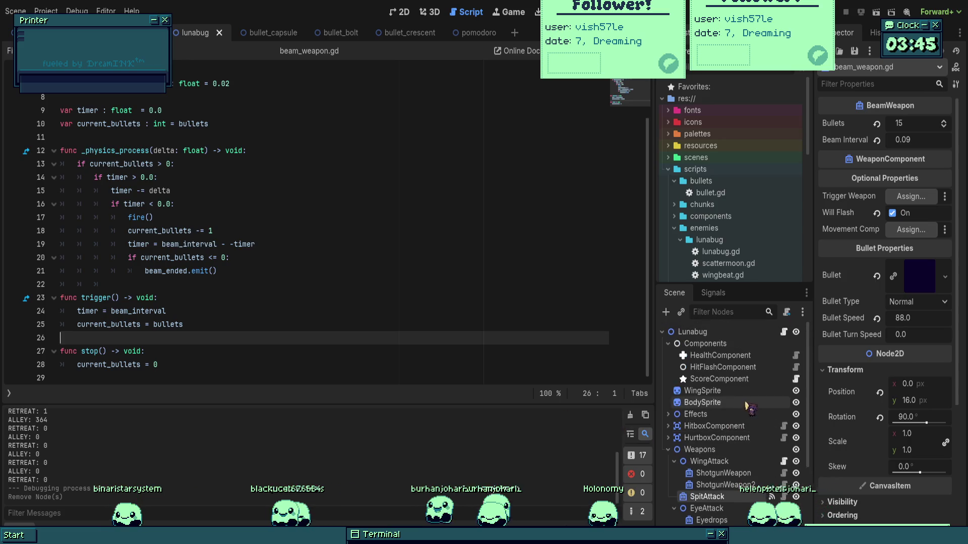
left_click(784, 333)
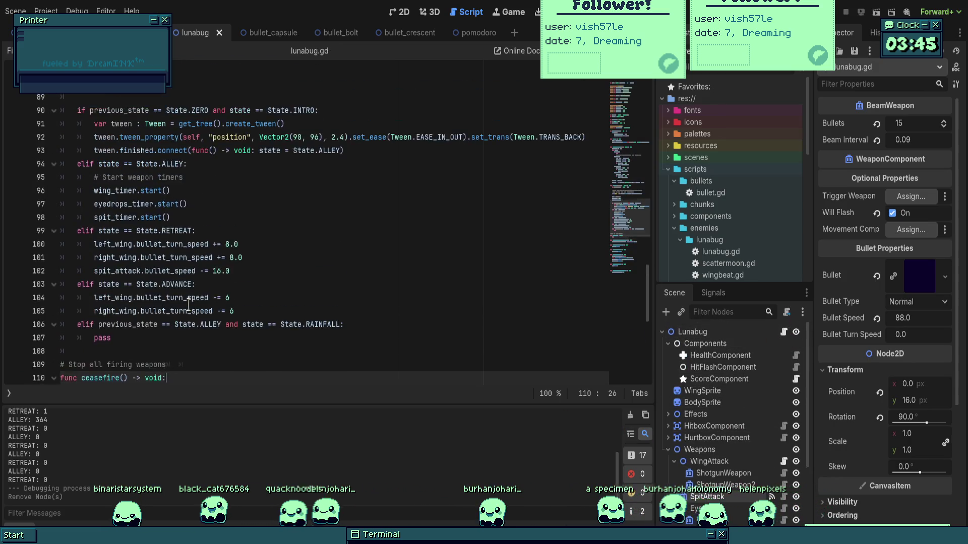
- Copy the three timer start() lines over ceasefire()'s pass and fix their indentation
left_click_drag(194, 222, 94, 190)
scroll(96, 192, "down", 1)
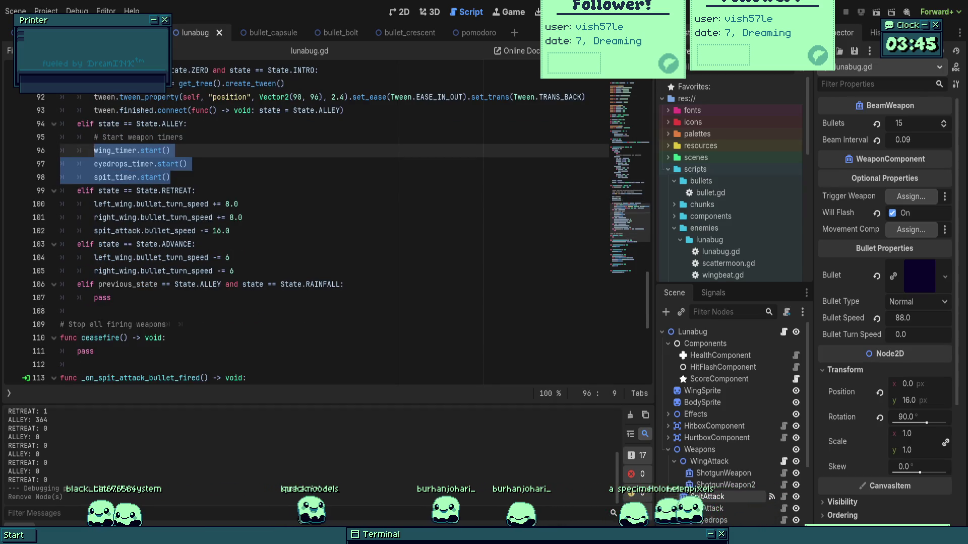
key("ctrl+c")
double_click(85, 351)
key("ctrl+v")
scroll(142, 324, "down", 1)
key("shift+Up")
key("shift+Up")
key("shift+Tab")
key("Tab")
left_click(206, 333)
key("shift+Up")
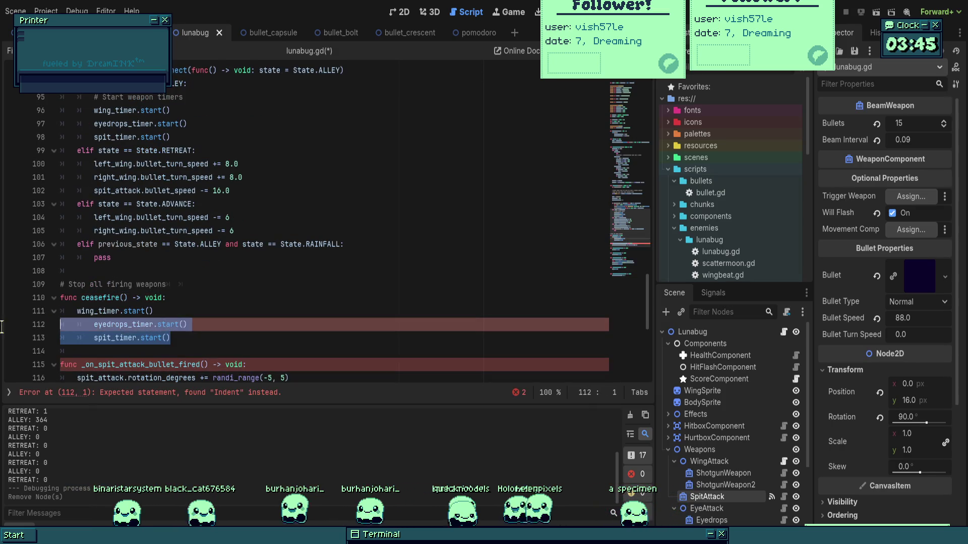
- Change start to stop on the wing, eyedrops and spit timer lines in ceasefire()
key("shift+Tab")
left_click(132, 311)
type("op")
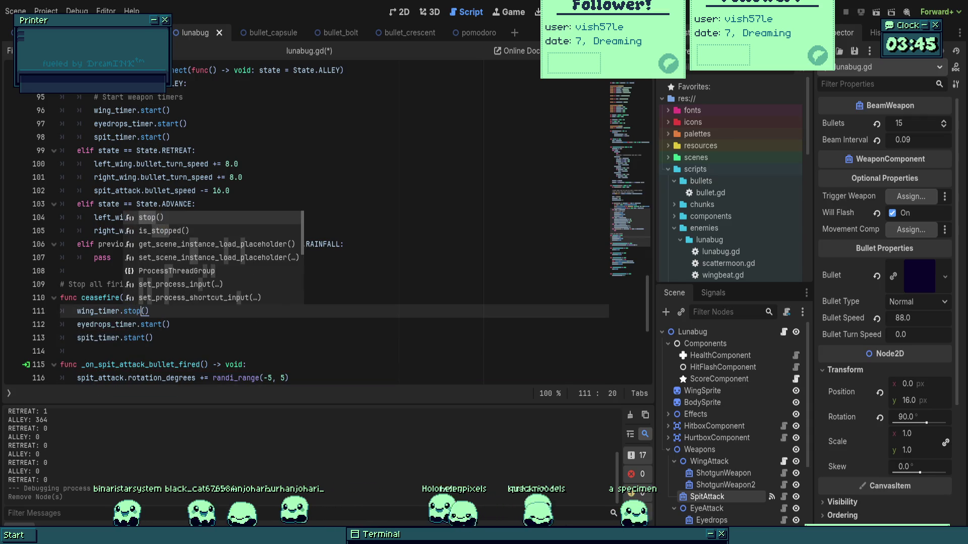
key("Escape")
double_click(140, 324)
type("stop")
double_click(134, 338)
type("stop")
left_click(206, 324)
scroll(205, 328, "up", 9)
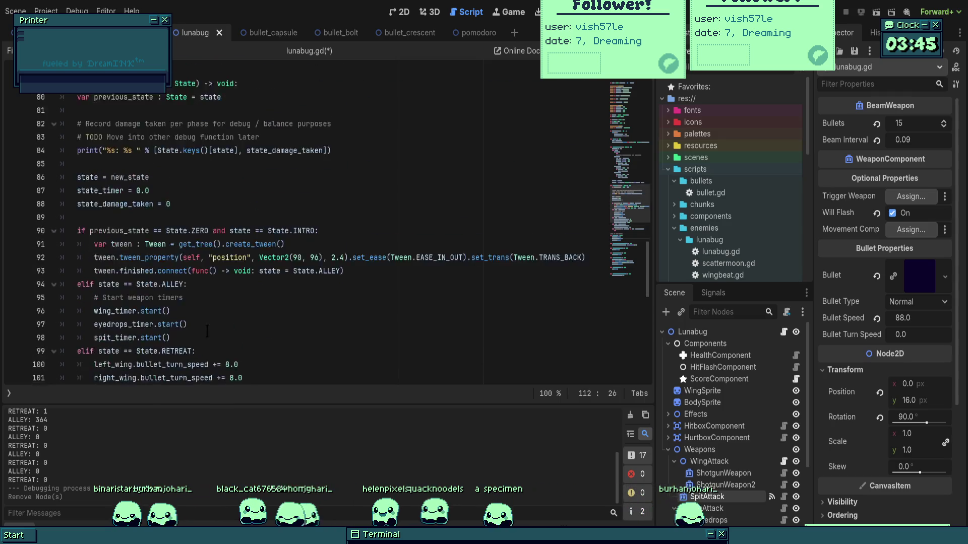
scroll(328, 227, "up", 10)
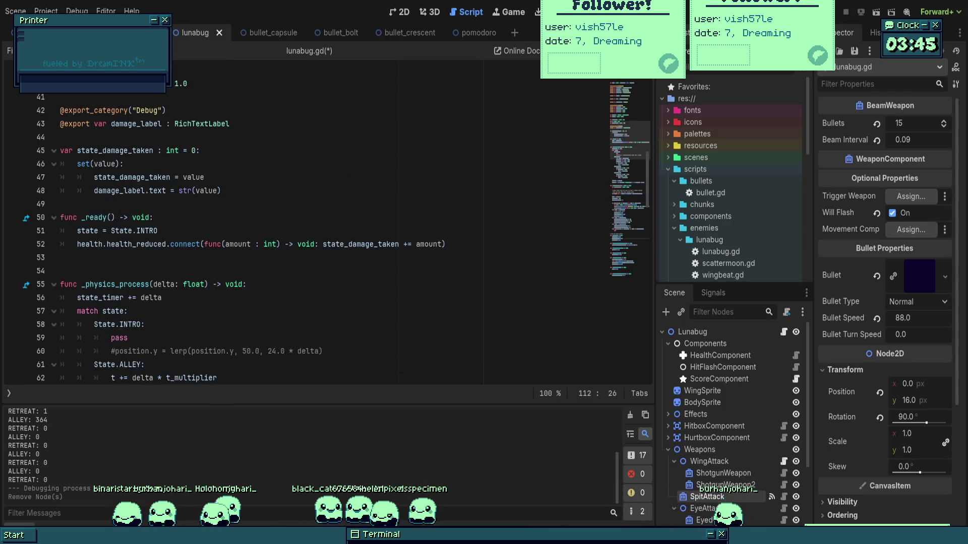
scroll(328, 227, "down", 6)
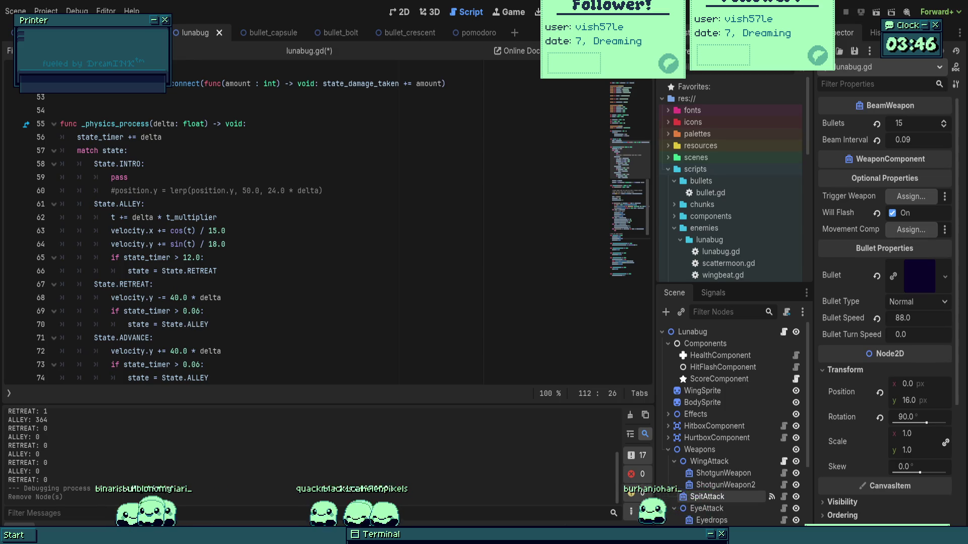
scroll(186, 278, "down", 2)
scroll(187, 278, "down", 12)
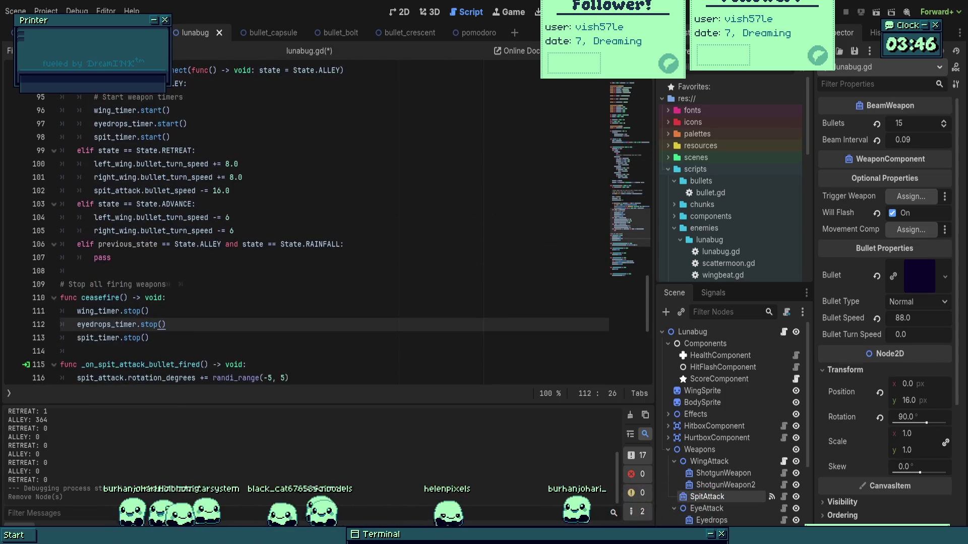
scroll(198, 271, "down", 1)
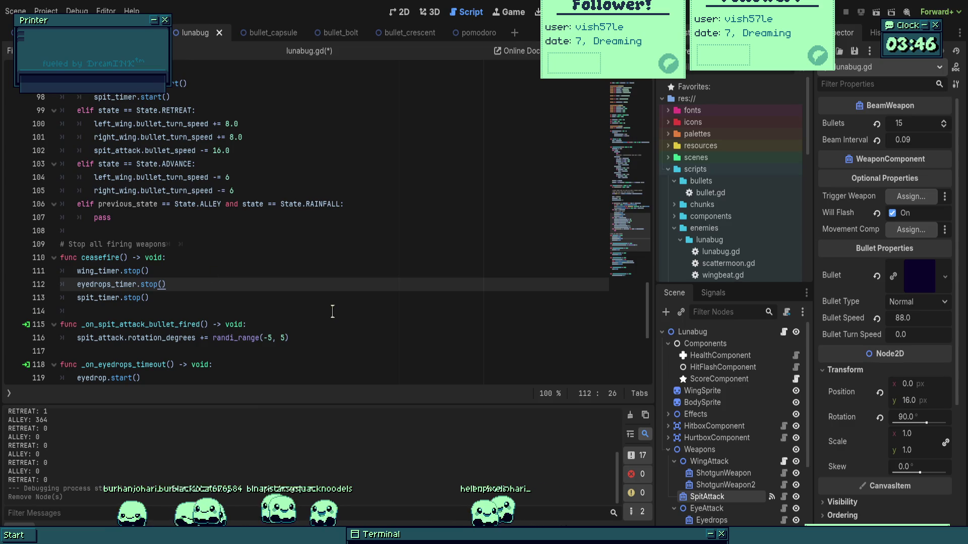
scroll(730, 438, "down", 2)
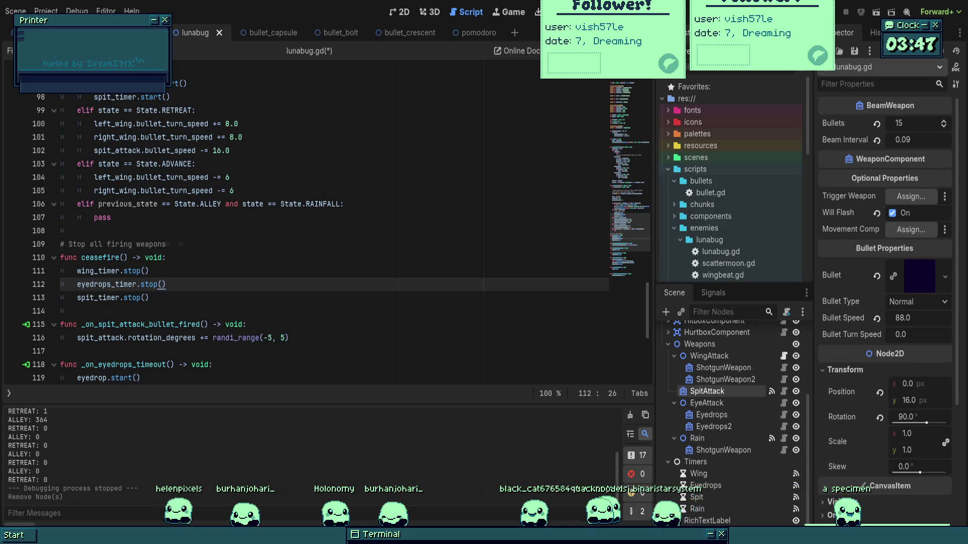
- Review the code just above and inside ceasefire() around the wing_timer stop line
left_click(270, 191)
left_click(271, 271)
scroll(270, 268, "up", 5)
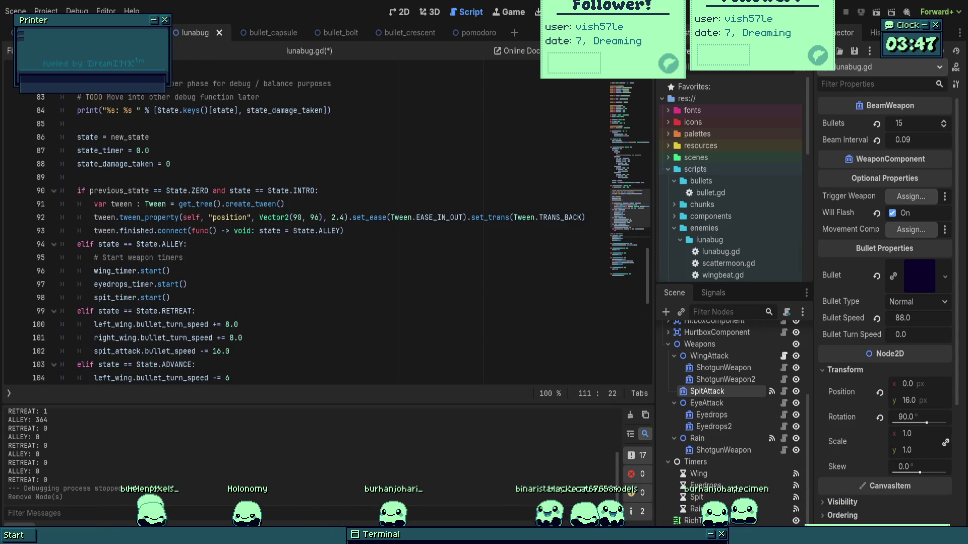
scroll(336, 317, "down", 5)
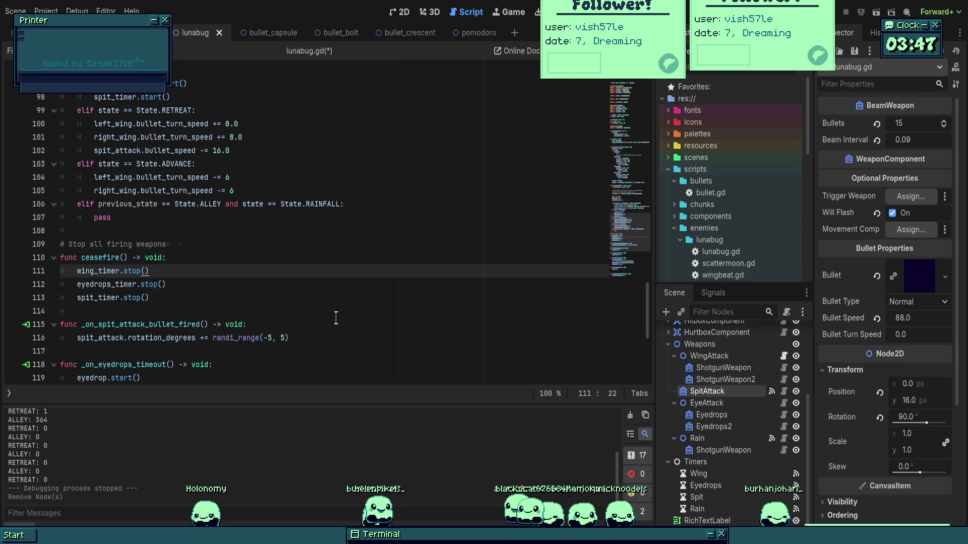
left_click_drag(292, 191, 292, 258)
left_click(292, 259)
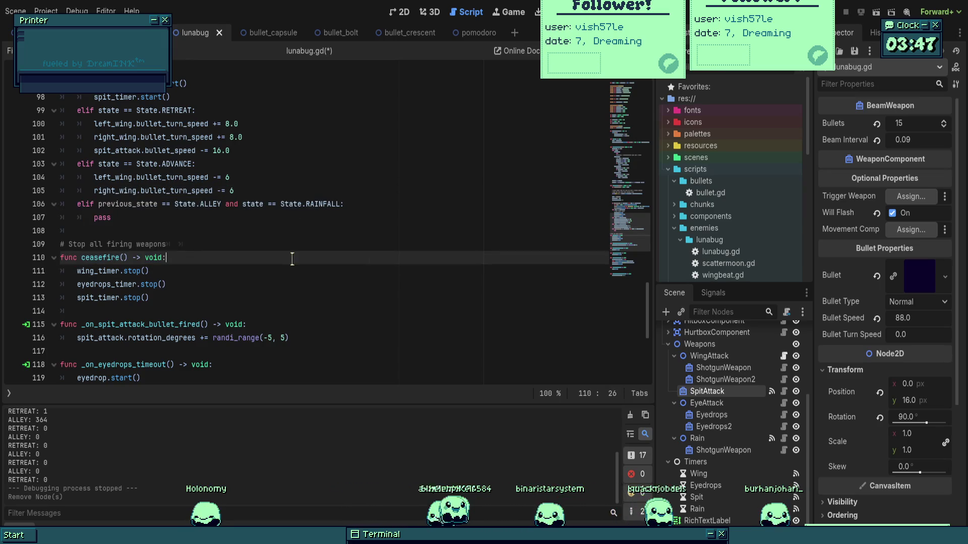
scroll(292, 259, "down", 3)
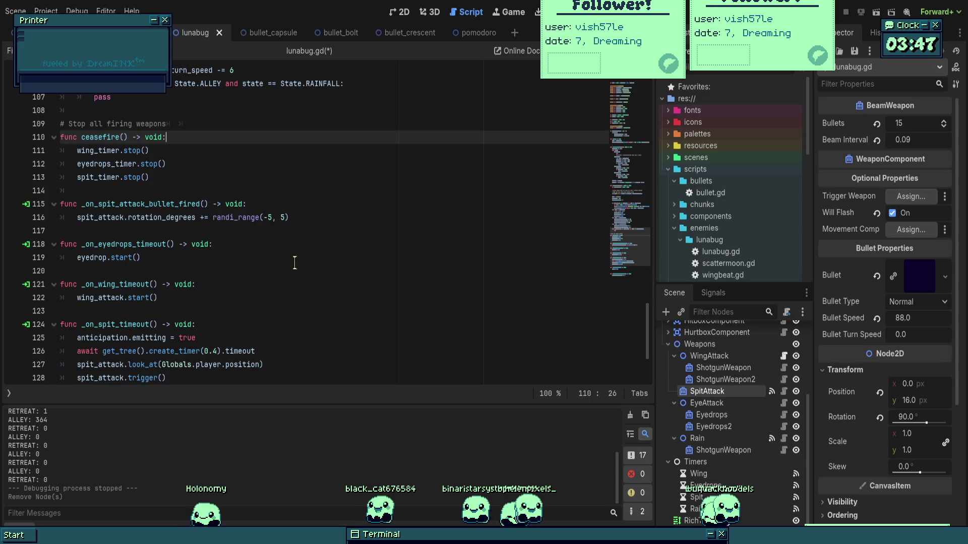
scroll(301, 261, "down", 3)
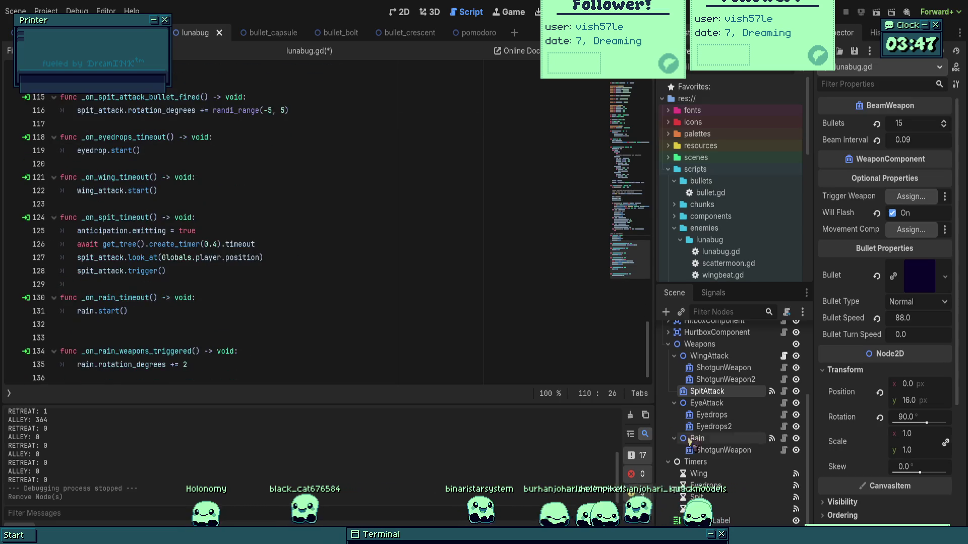
- Inspect the Spit and Wing timer nodes' properties in the scene tree
left_click(723, 507)
left_click(698, 460)
left_click(720, 473)
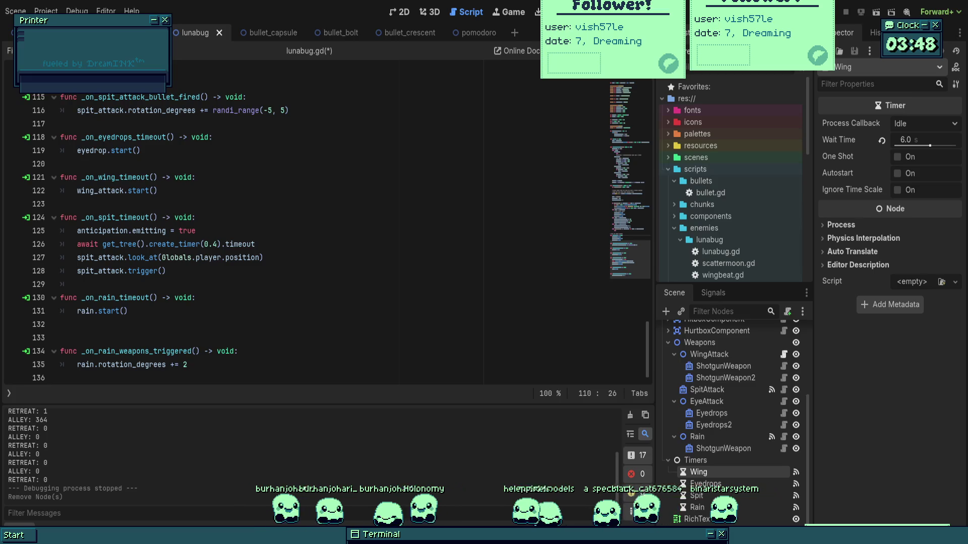
left_click(218, 244)
left_click(195, 297)
left_click(244, 324)
left_click(244, 311)
scroll(244, 313, "up", 4)
left_click(243, 311)
scroll(242, 283, "up", 2)
left_click(241, 259)
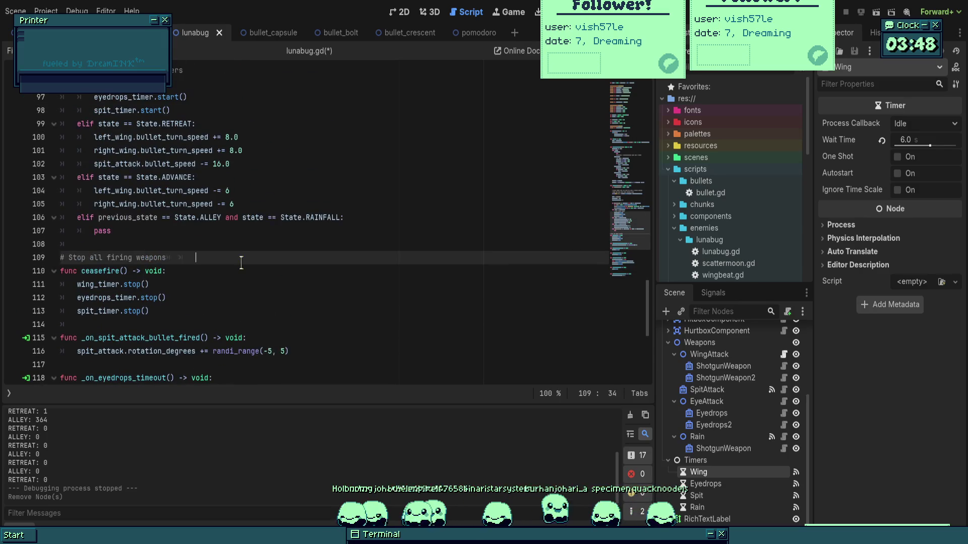
left_click(244, 245)
scroll(245, 249, "up", 4)
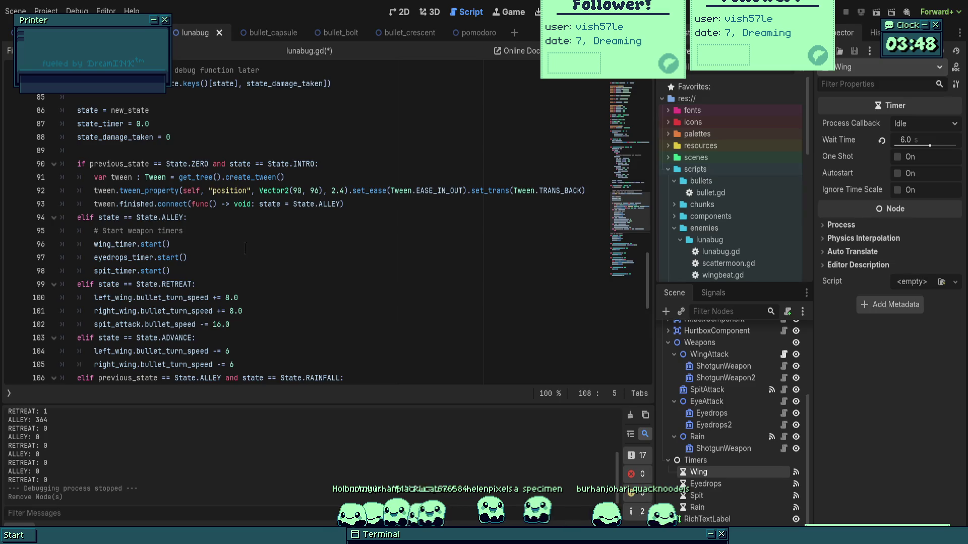
scroll(245, 248, "up", 2)
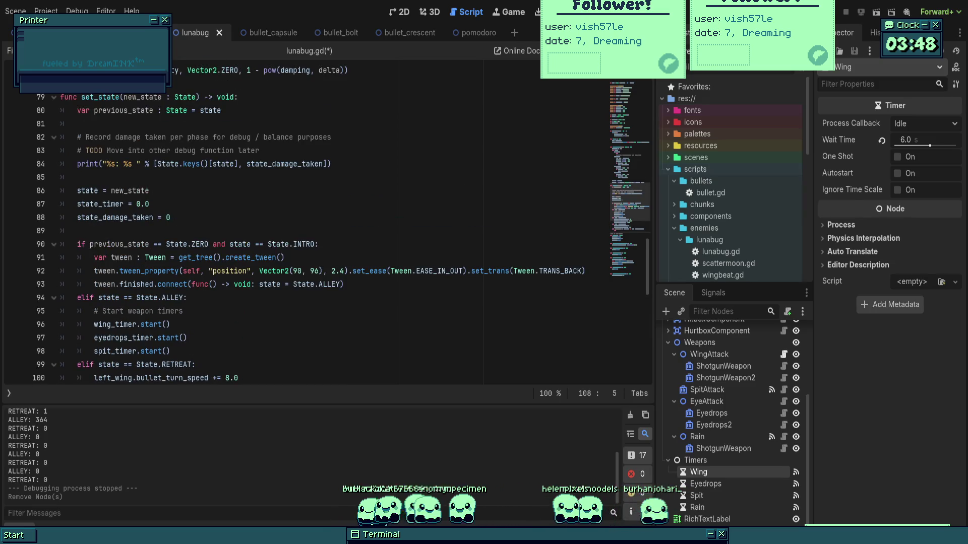
left_click(241, 224)
scroll(242, 237, "up", 11)
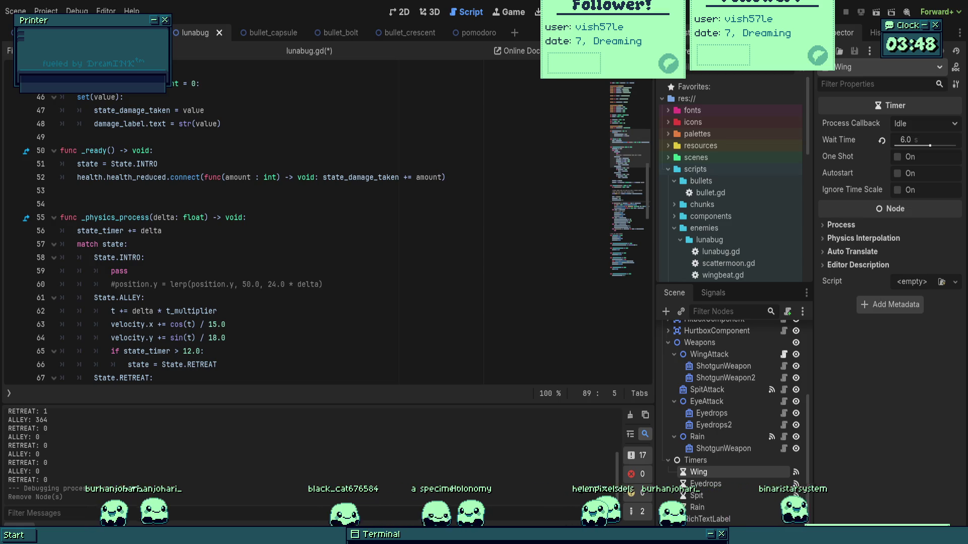
left_click(246, 218)
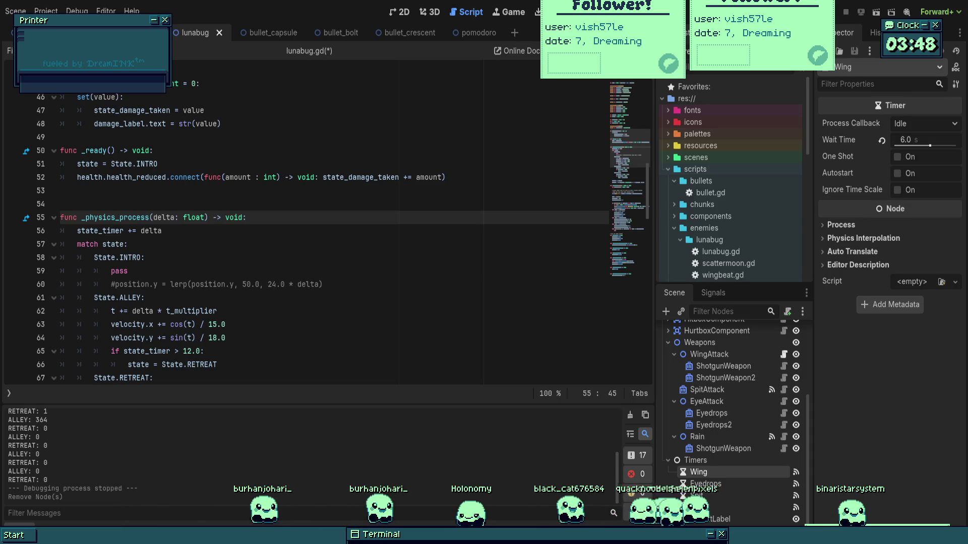
key("Down")
scroll(355, 244, "down", 4)
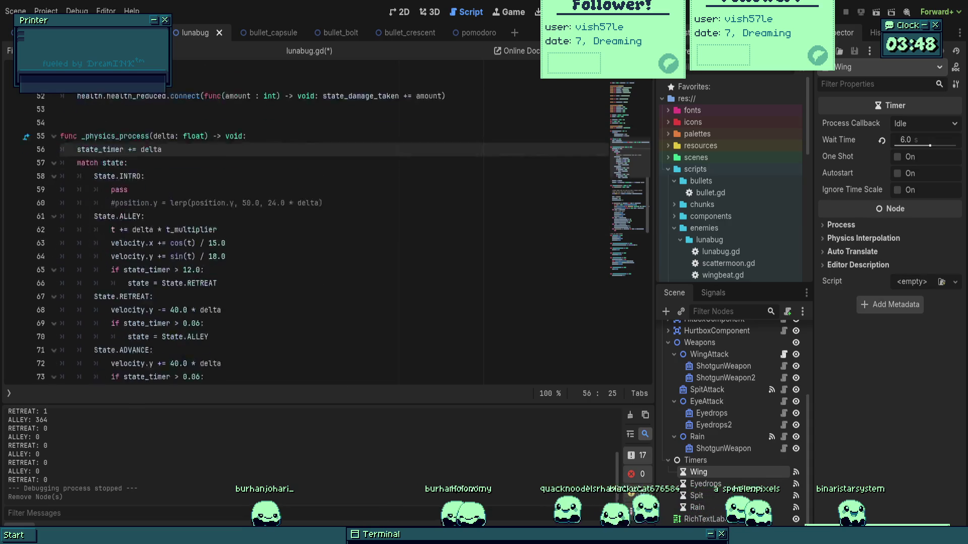
left_click(354, 236)
scroll(355, 244, "down", 5)
left_click(332, 244)
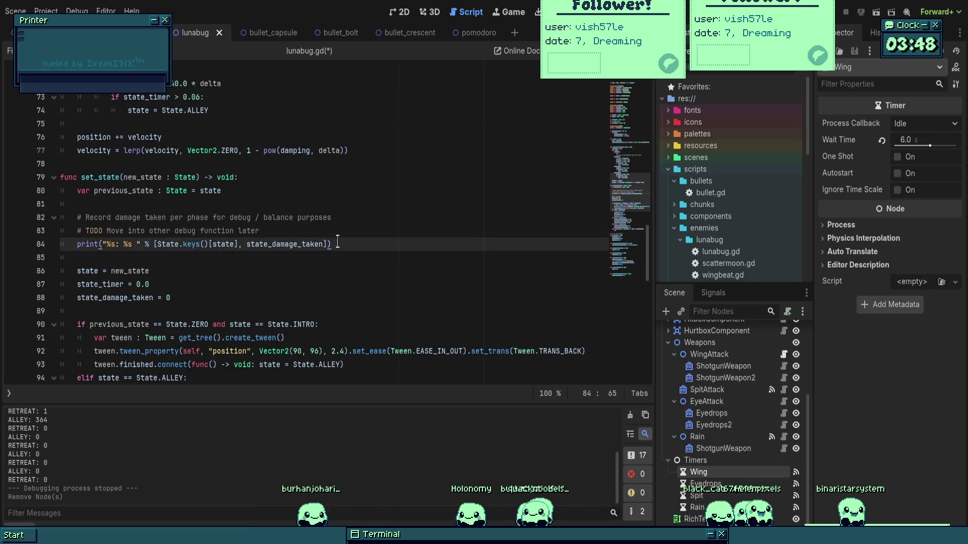
scroll(336, 275, "down", 9)
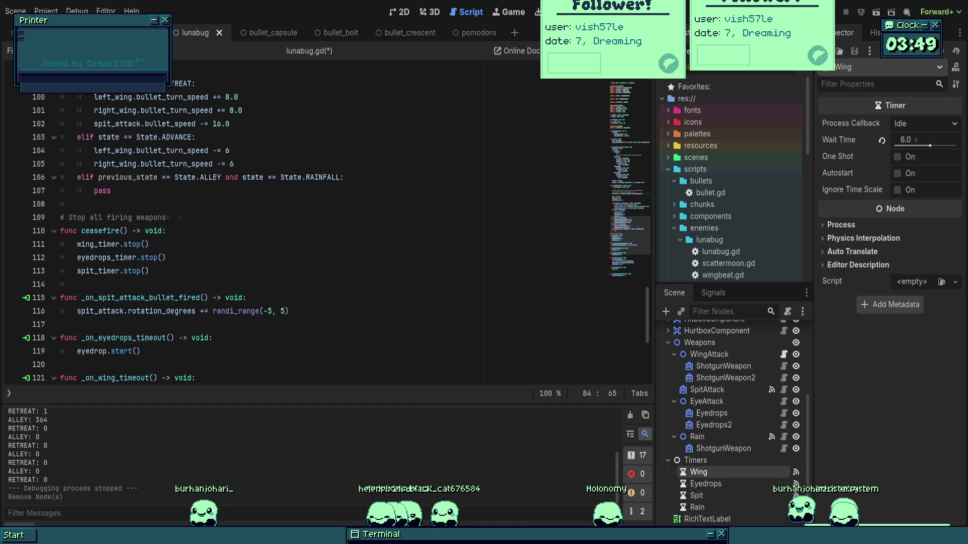
- Add left_wing.stop() at the end of ceasefire() using autocomplete, and save lunabug.gd
left_click(344, 276)
key("Return")
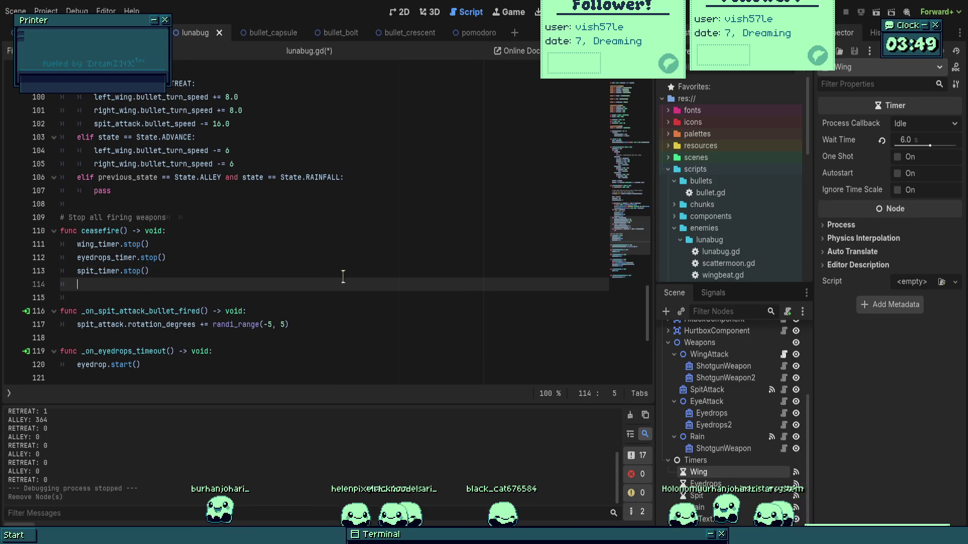
key("Return")
type("left")
key("Escape")
type("_wi")
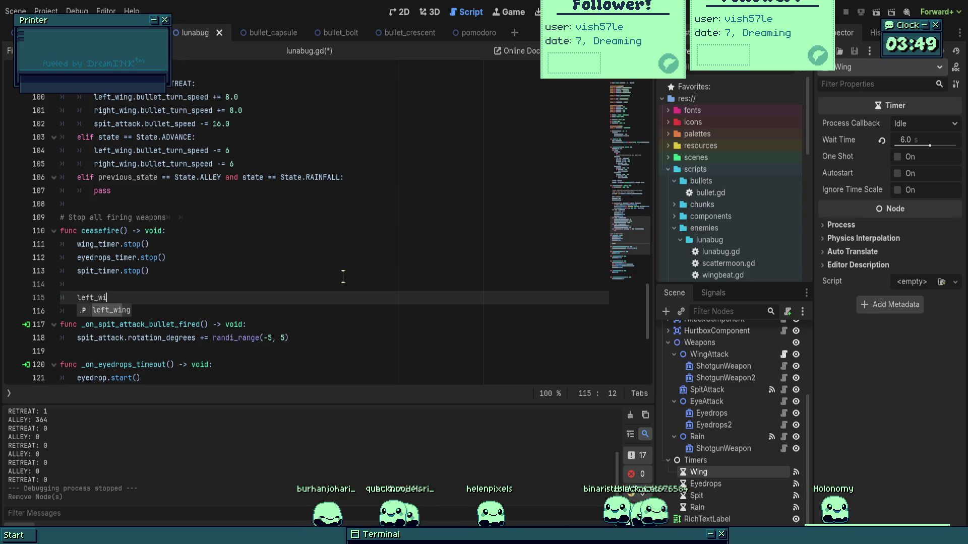
key("Return")
type(".st")
key("Return")
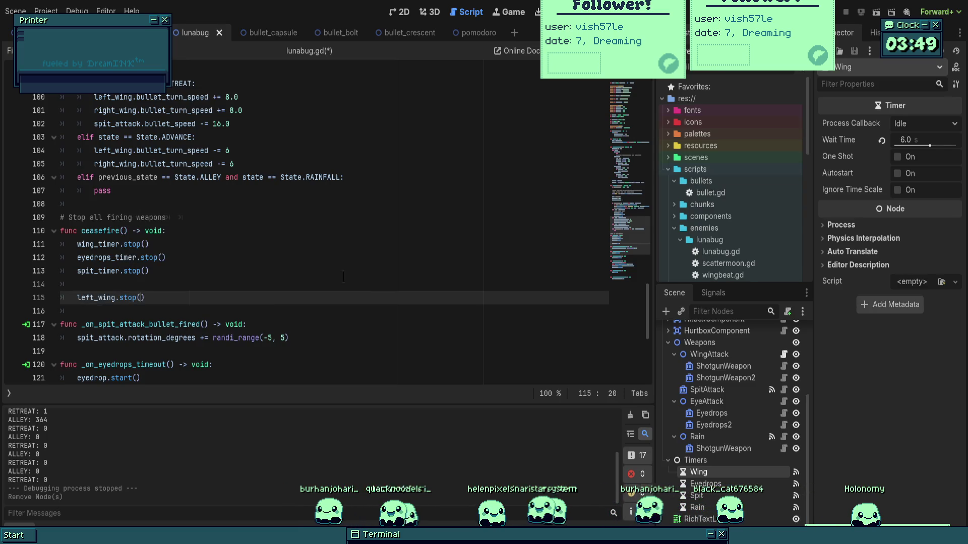
key("ctrl+s")
- Check the exported weapon variables at the top of lunabug.gd
scroll(361, 274, "up", 10)
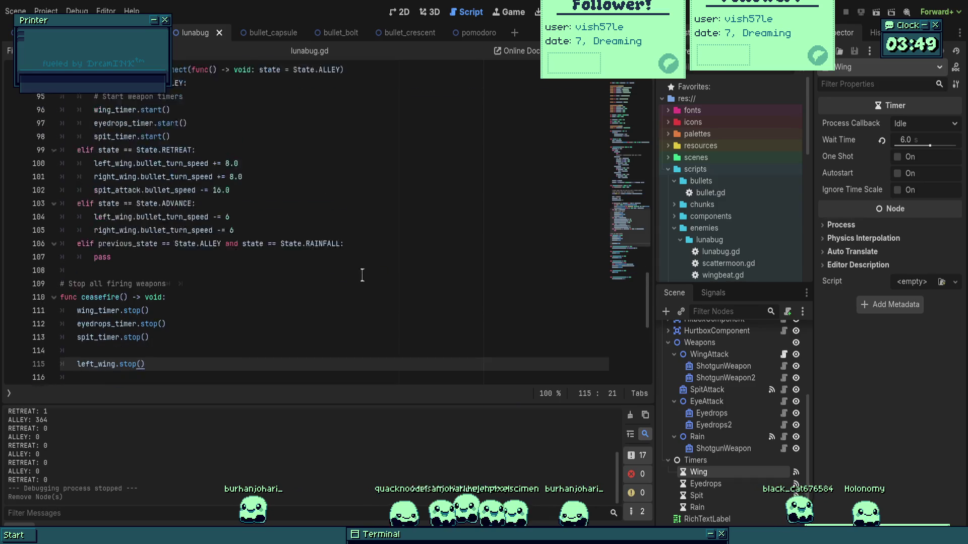
scroll(290, 247, "up", 8)
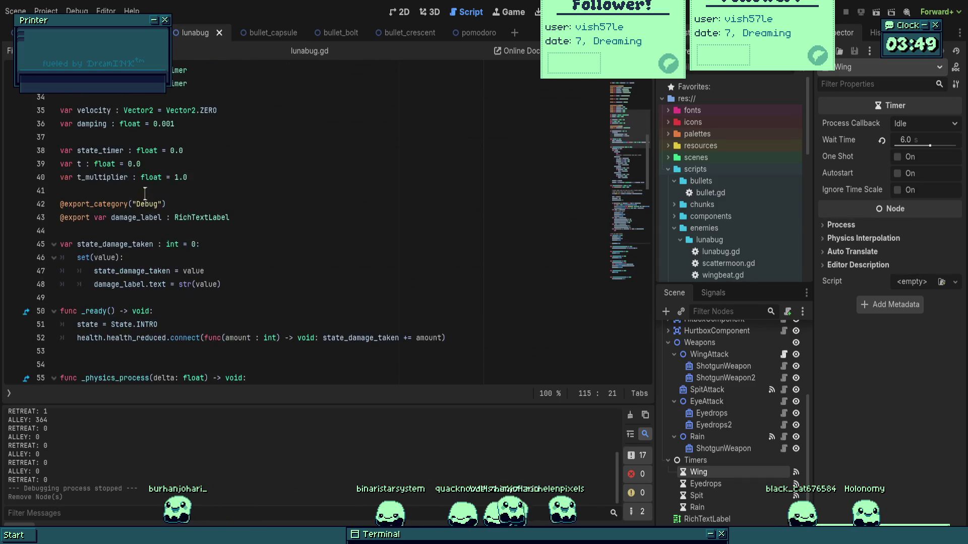
scroll(145, 197, "up", 4)
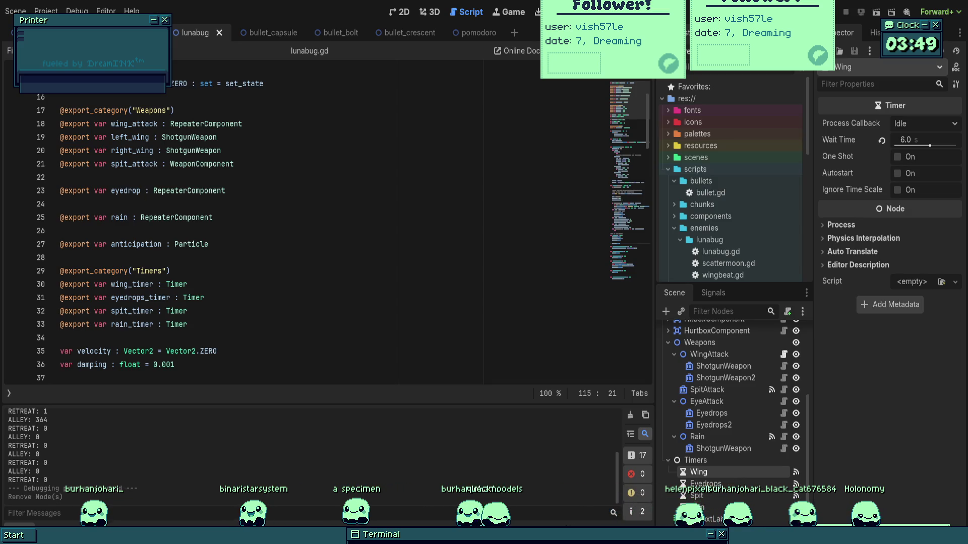
left_click(239, 227)
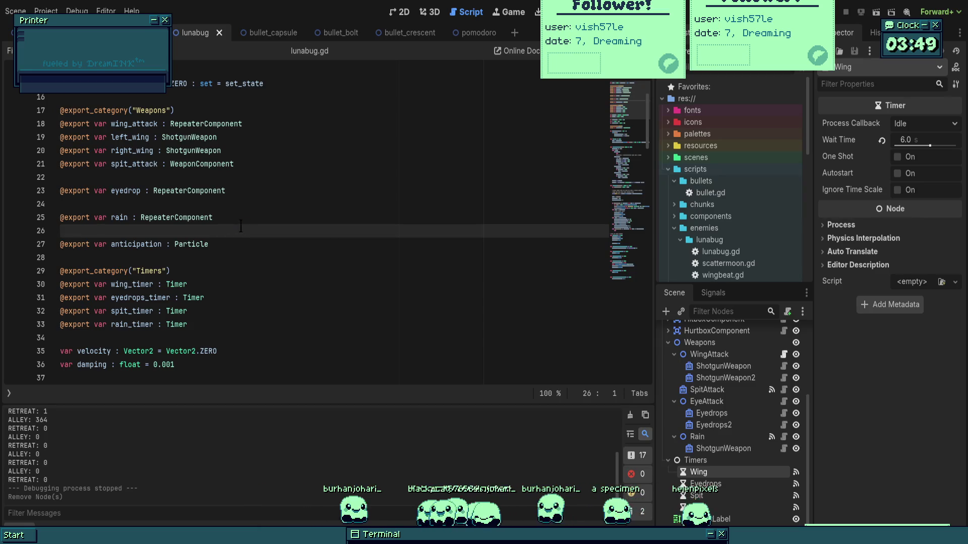
- Start a right_wing.stop() line below left_wing.stop() in ceasefire()
scroll(243, 225, "down", 8)
scroll(225, 244, "down", 11)
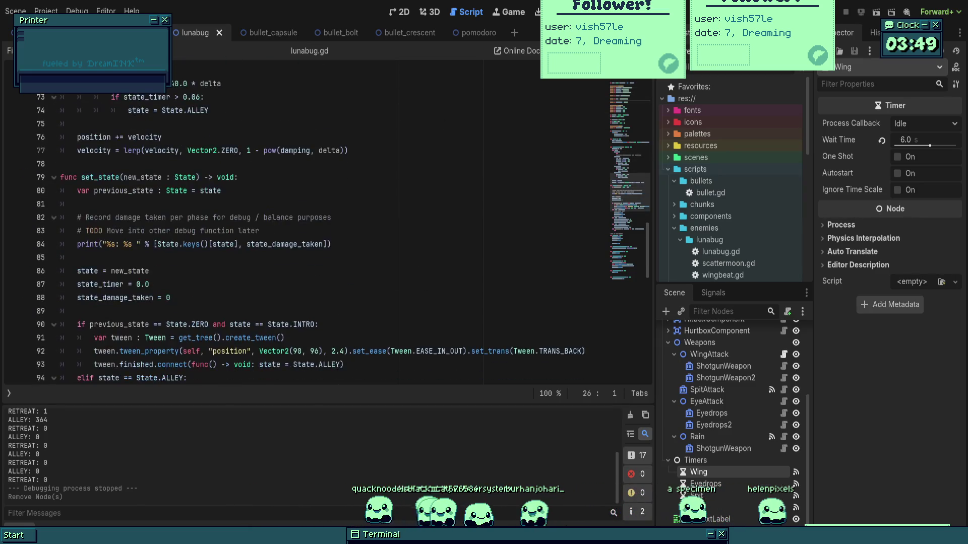
scroll(224, 241, "down", 7)
scroll(199, 291, "down", 2)
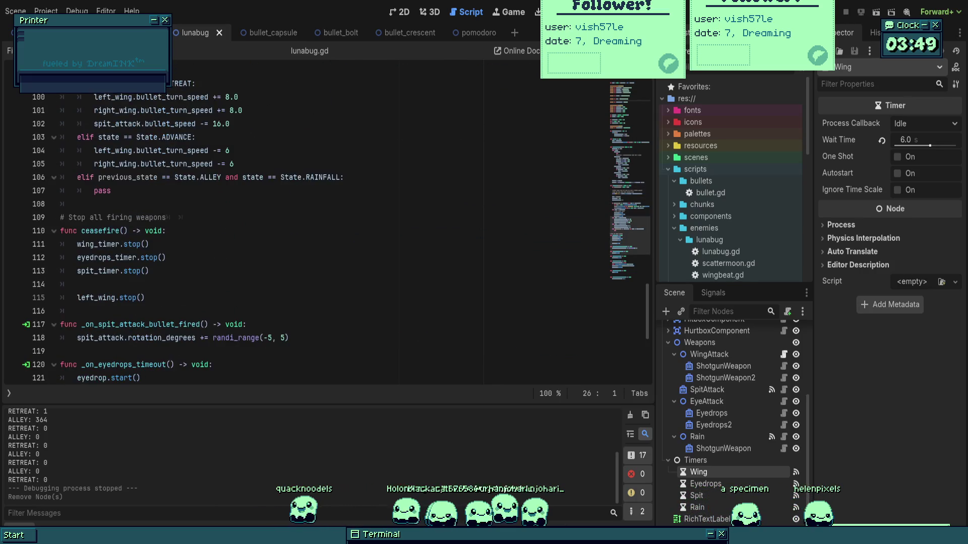
left_click(182, 297)
key("Return")
type("right")
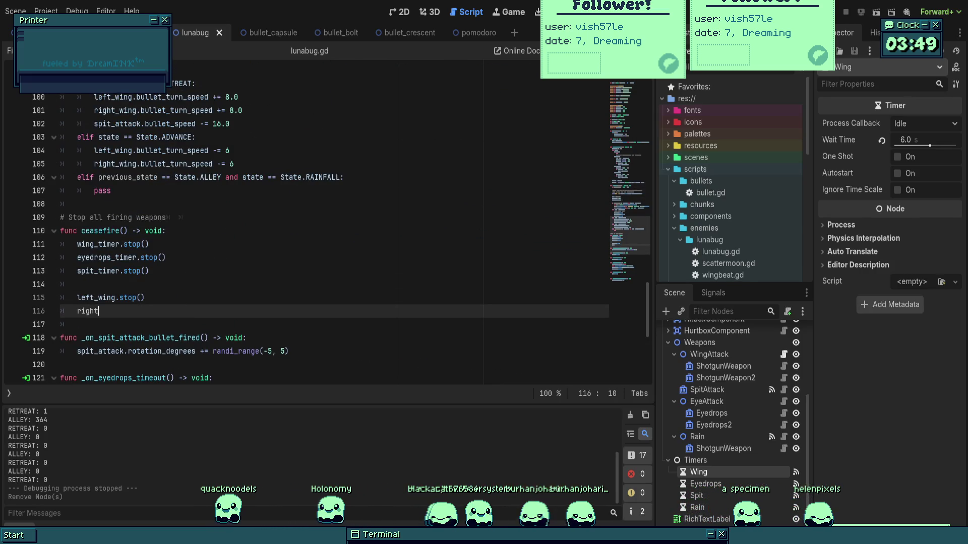
type("_wing.stop(")
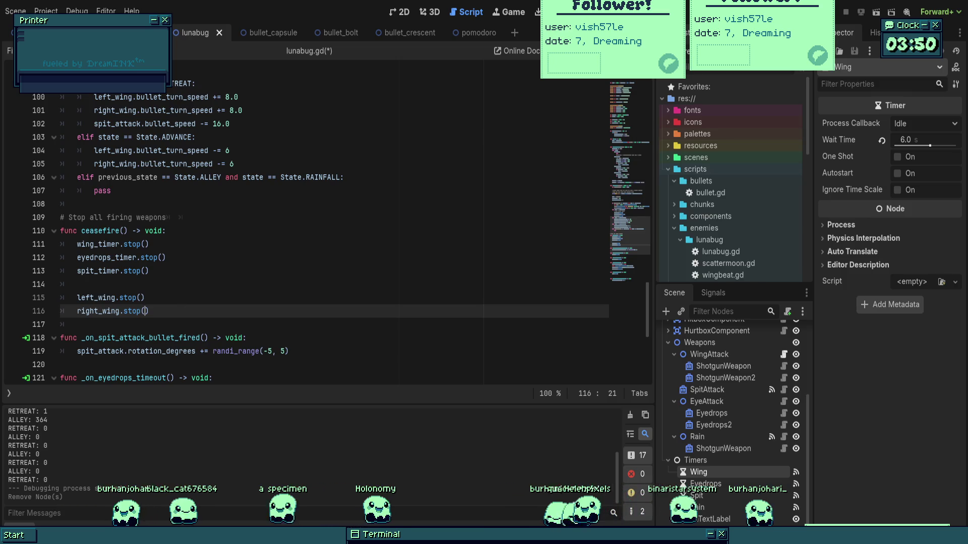
left_click(706, 402)
scroll(706, 401, "up", 3)
left_click(674, 409)
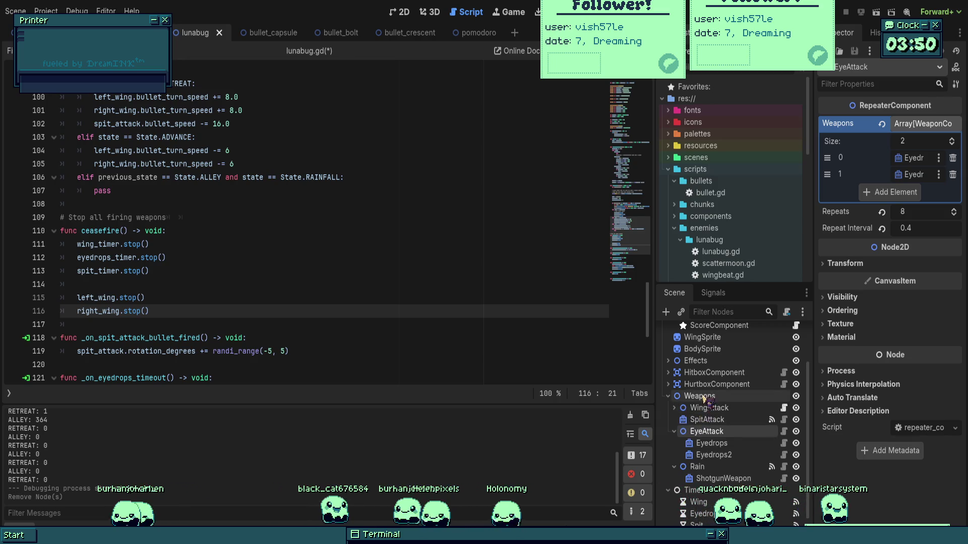
left_click(679, 410)
left_click(674, 408)
left_click(703, 420)
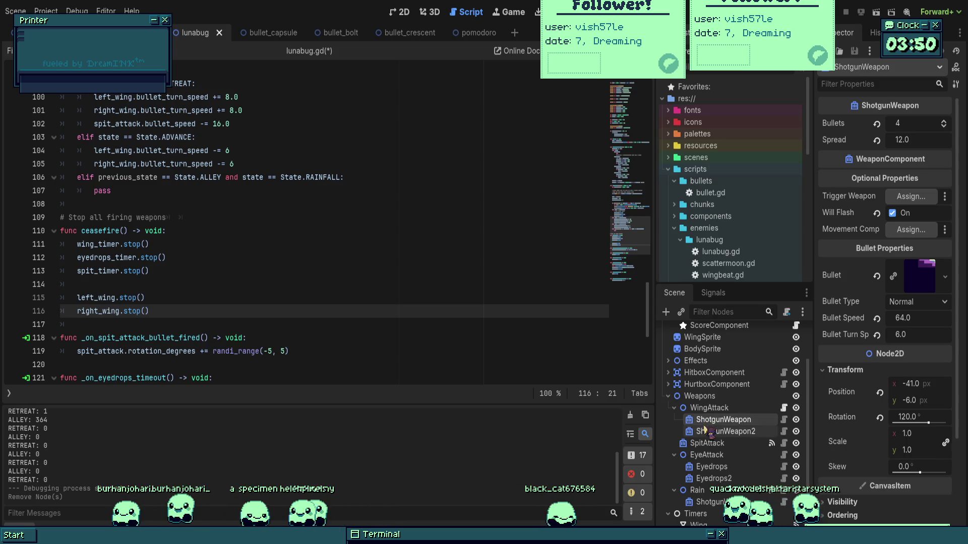
left_click(784, 420)
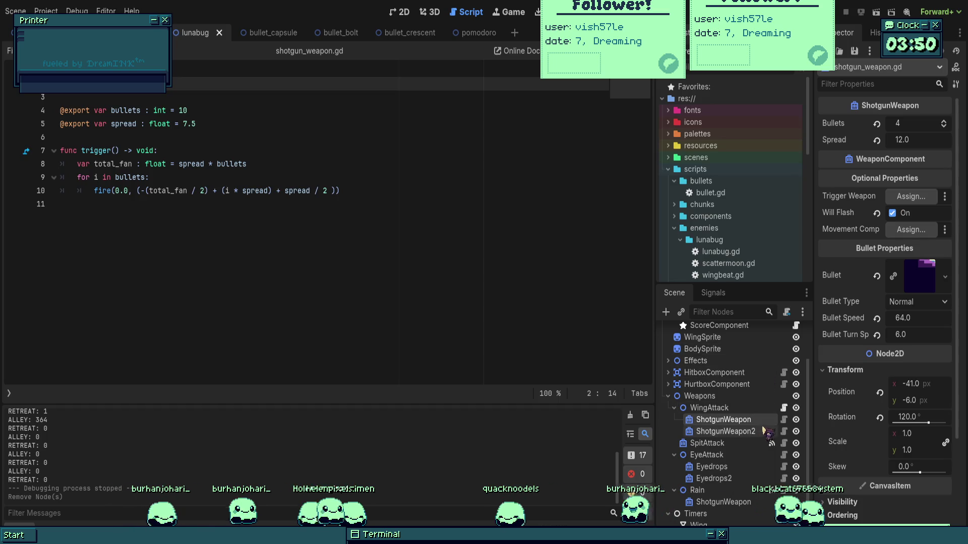
left_click(784, 409)
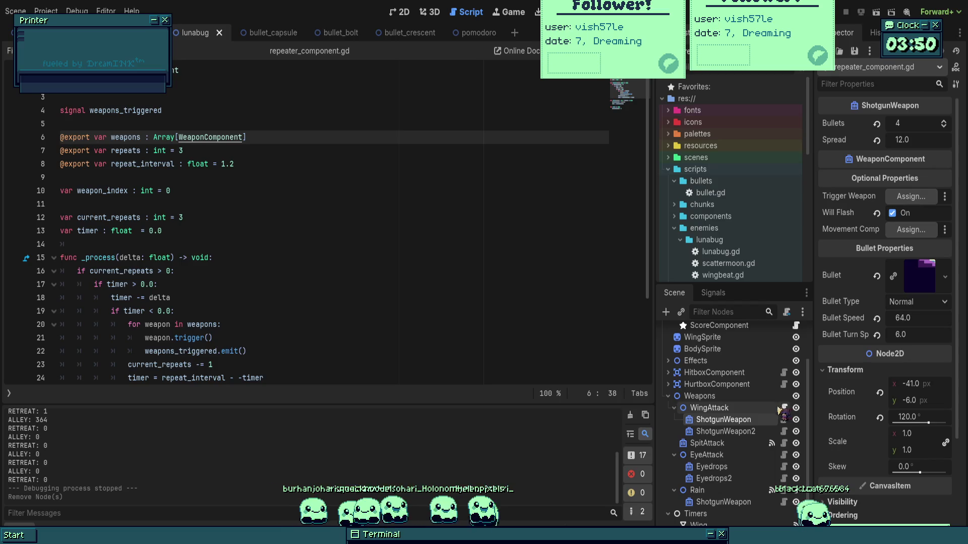
key("alt+Left")
key("alt+Left")
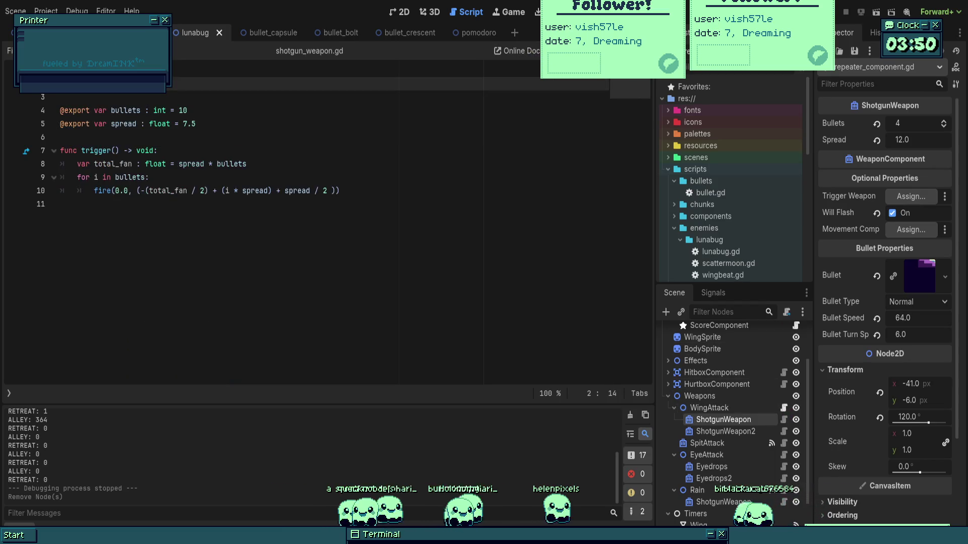
left_click(245, 297)
key("Down")
key("Return")
scroll(219, 261, "up", 20)
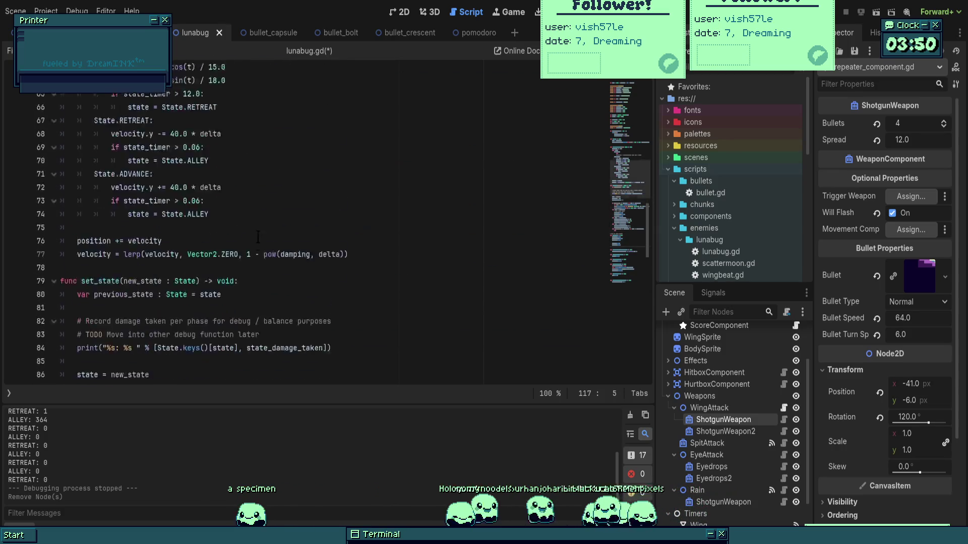
- Append wing_attack.stop() and spit_attack.stop() to ceasefire(), then save the scene with Ctrl+S
scroll(264, 248, "up", 5)
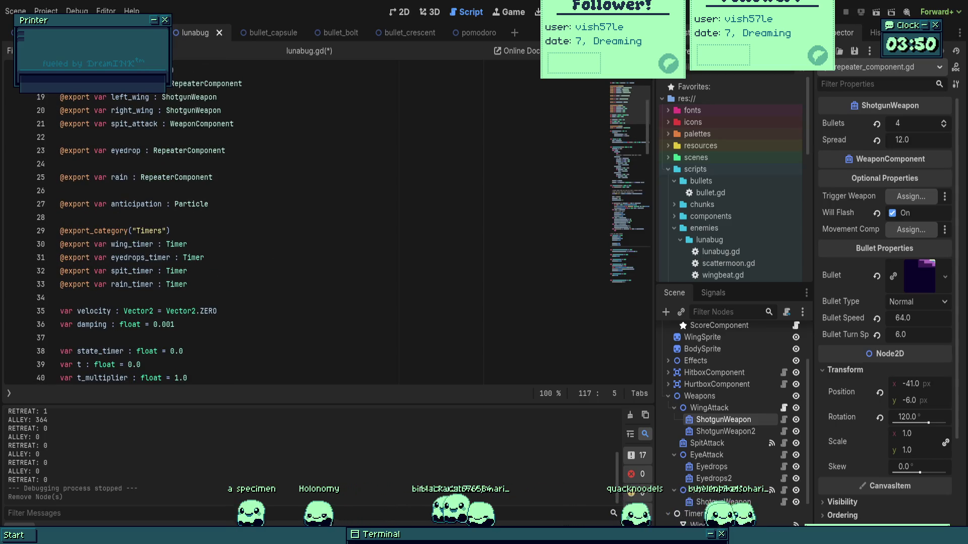
type("w")
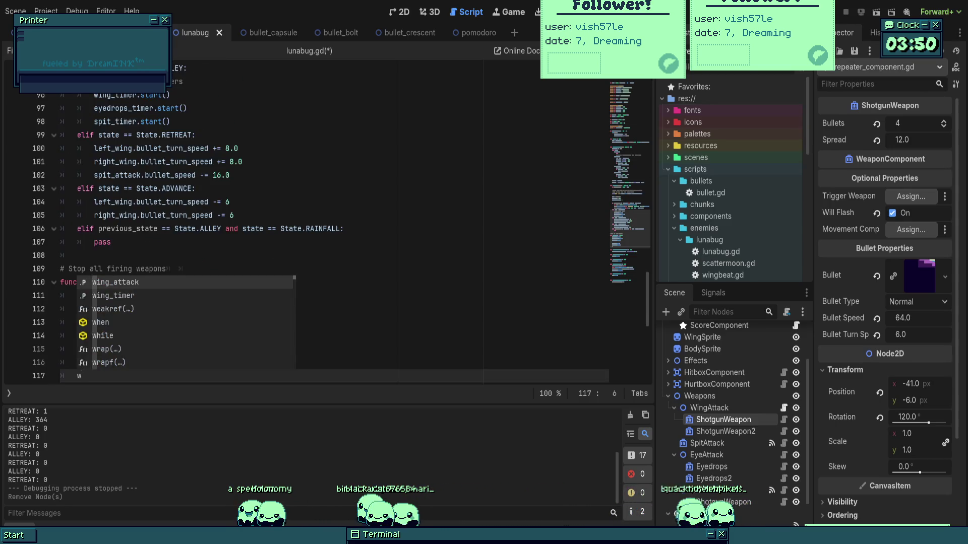
type("ing_attack.stop()")
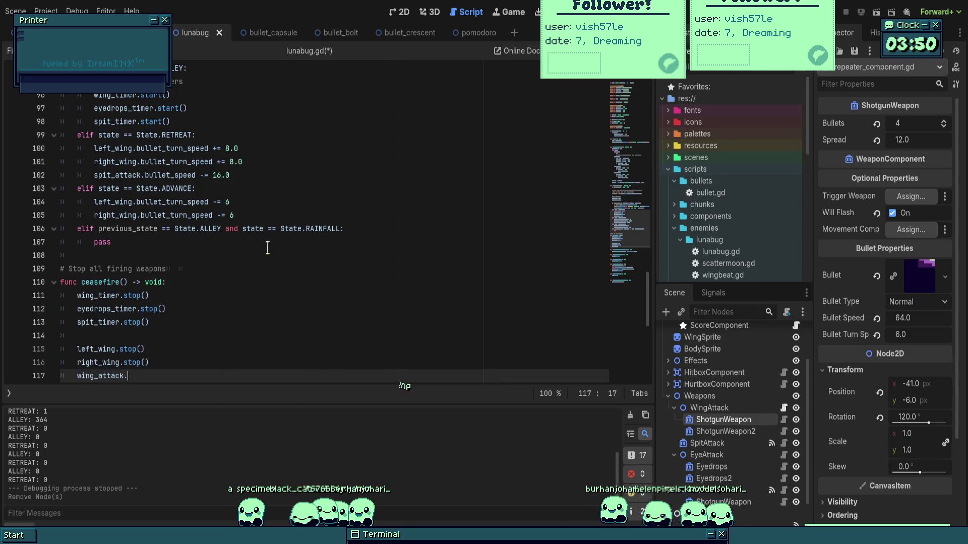
key("Return")
type("spi")
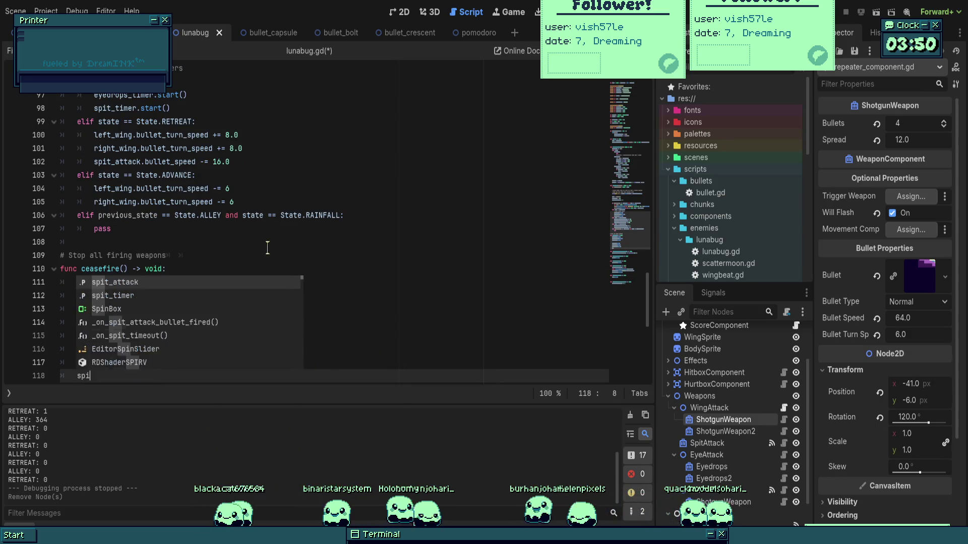
type("t_attack.stop()")
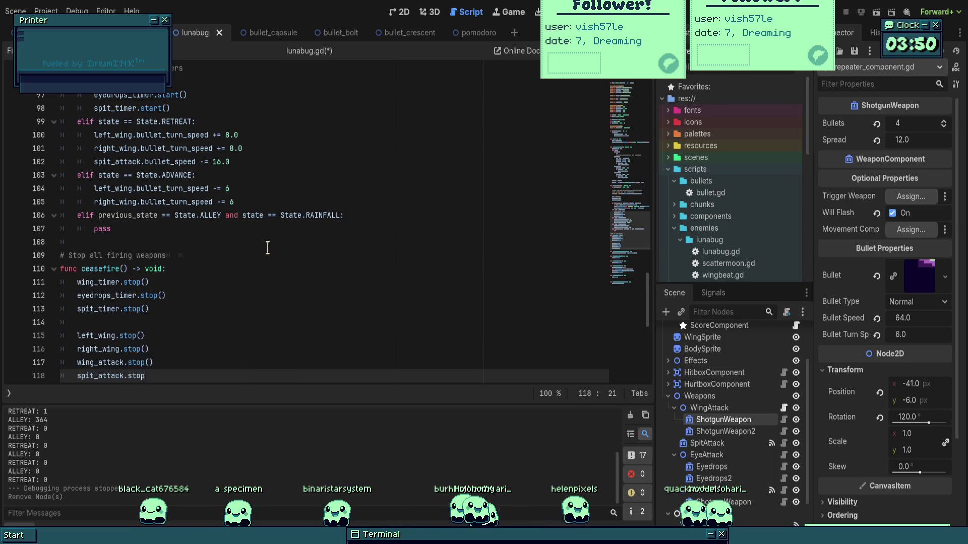
key("Return")
key("ctrl+s")
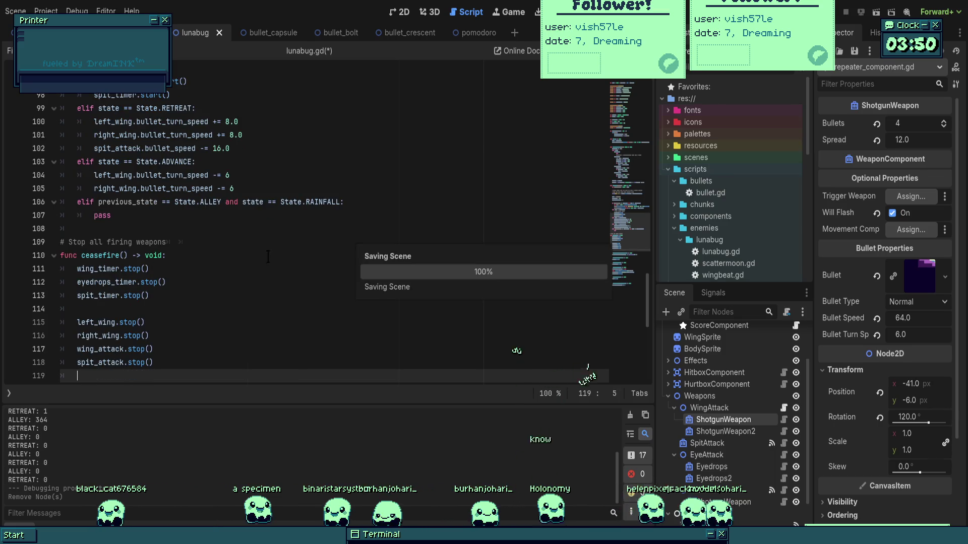
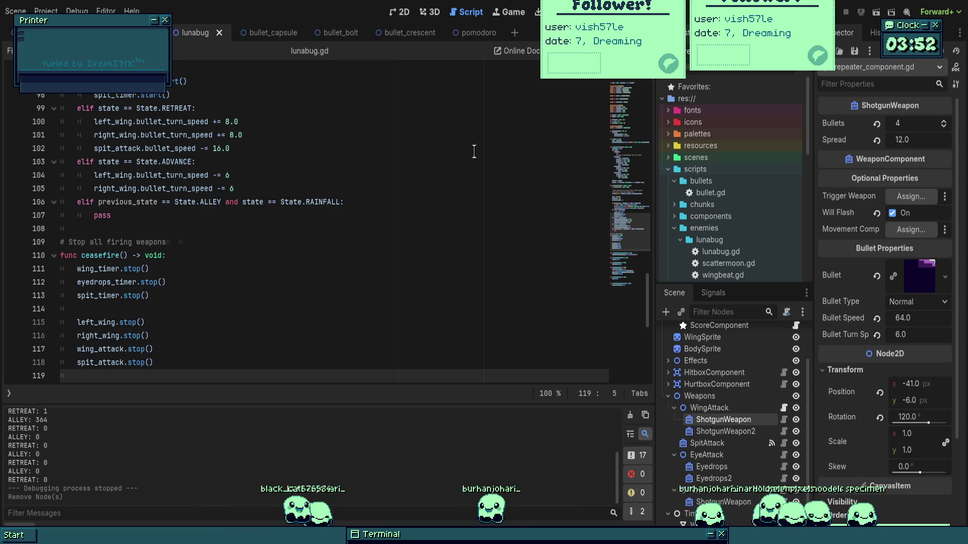
- Add rain.stop() on the blank line that ends ceasefire()
left_click(312, 192)
scroll(314, 193, "down", 2)
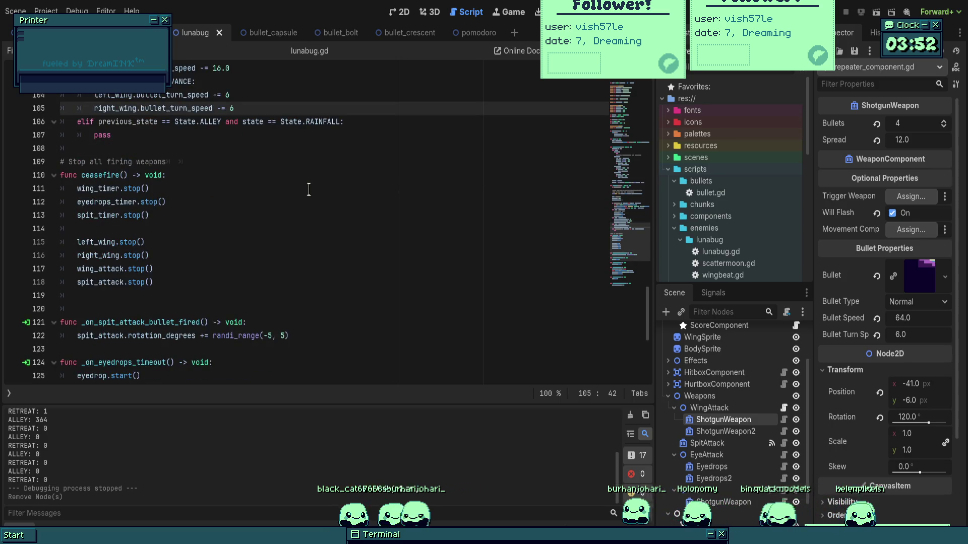
scroll(311, 190, "up", 20)
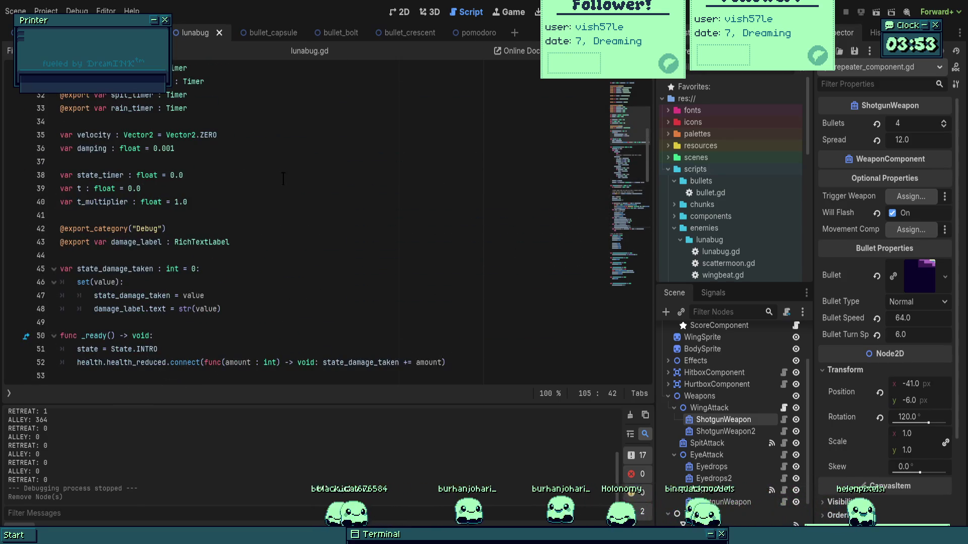
scroll(283, 178, "up", 2)
scroll(285, 178, "up", 2)
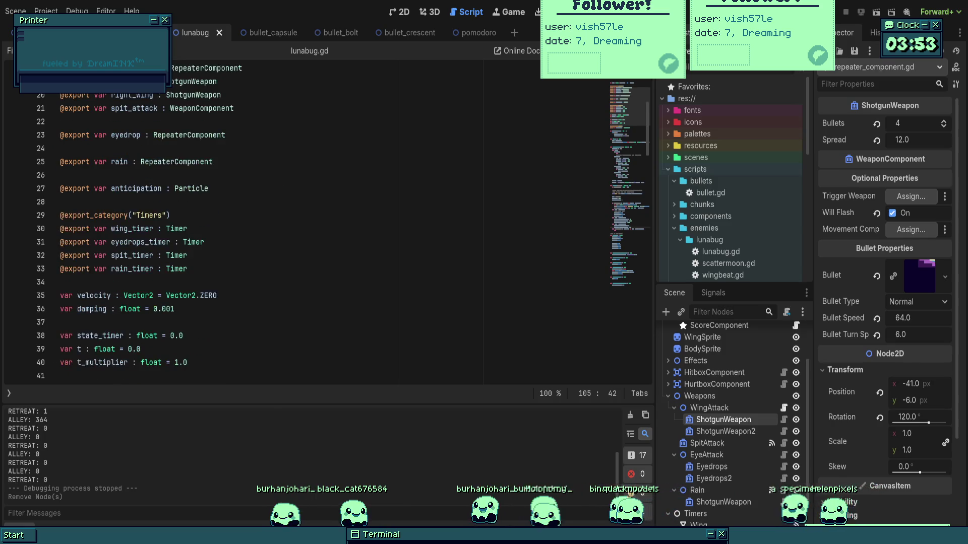
scroll(259, 200, "up", 2)
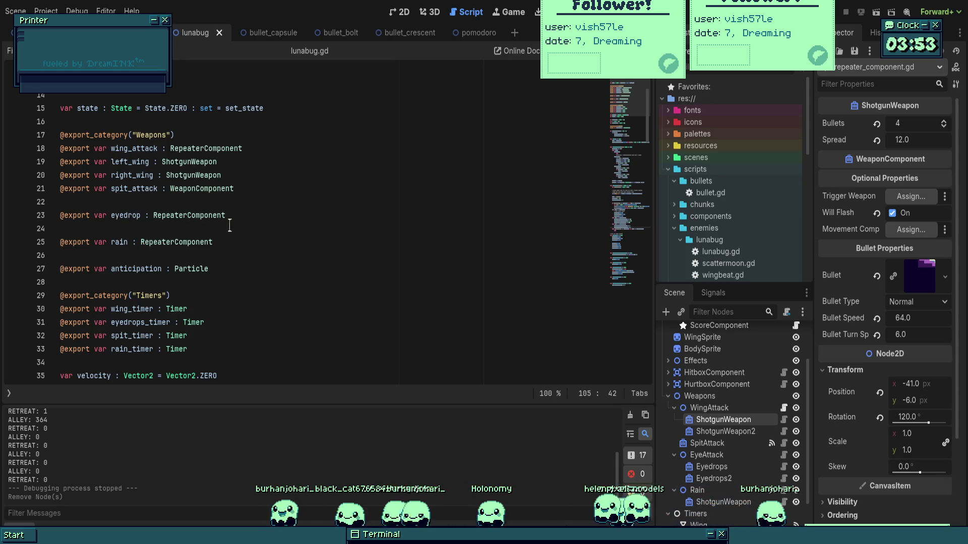
scroll(328, 226, "down", 20)
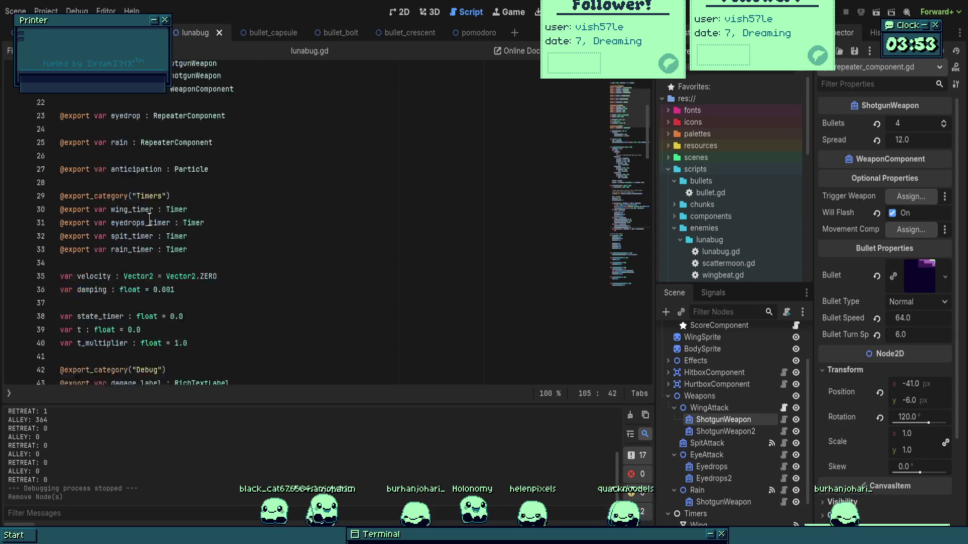
scroll(327, 226, "down", 8)
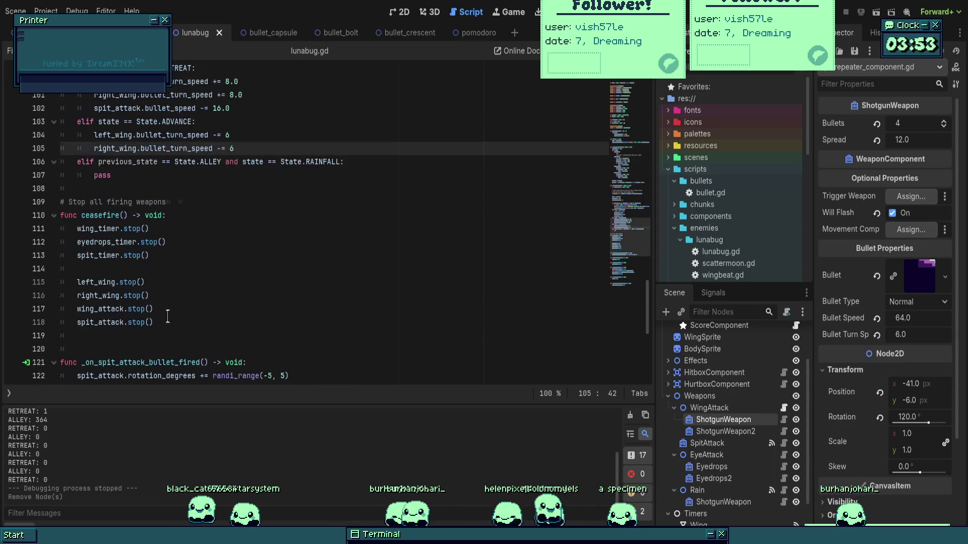
left_click(168, 335)
type("rain.")
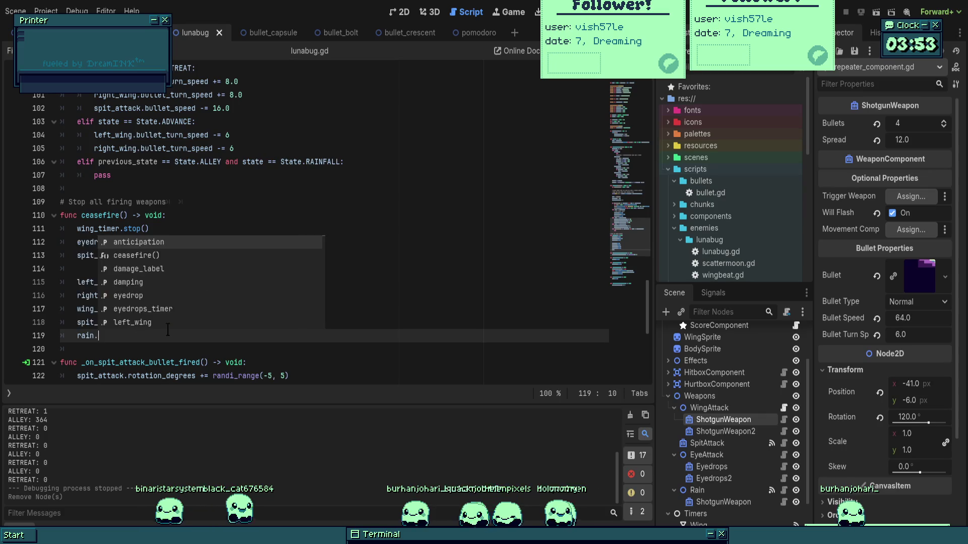
type("stop()")
- Add eyedrop.stop() below it and save lunabug.gd
key("Return")
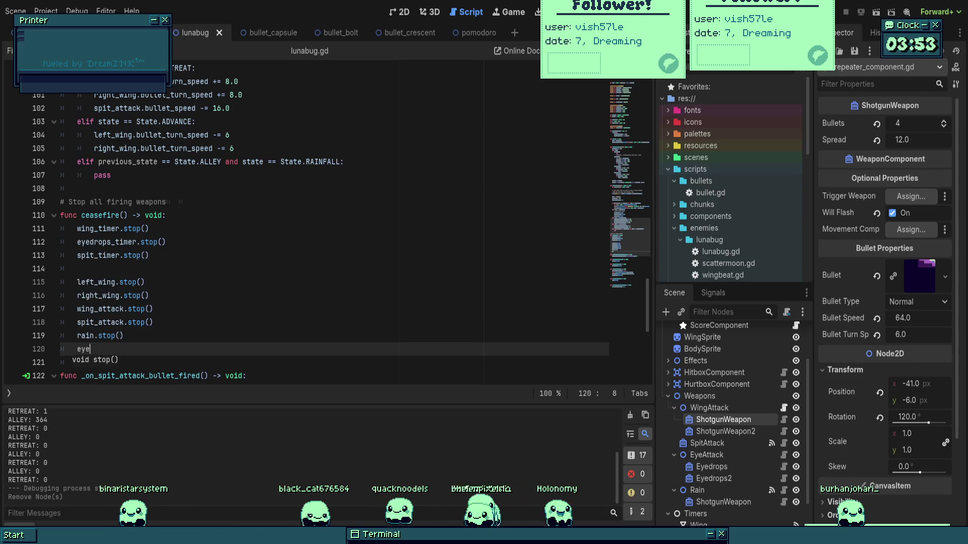
type("eyedrop.stop()")
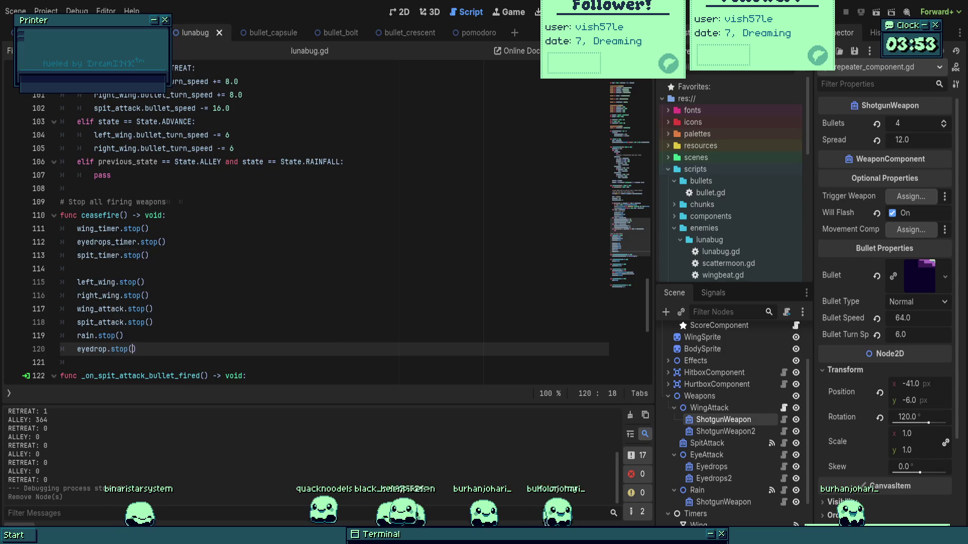
key("ctrl+s")
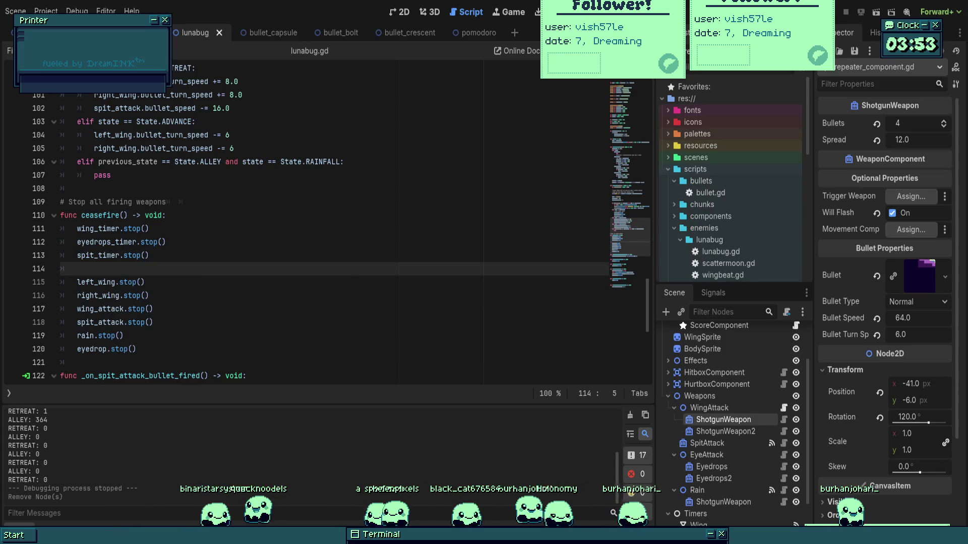
left_click_drag(82, 215, 128, 215)
scroll(128, 215, "up", 4)
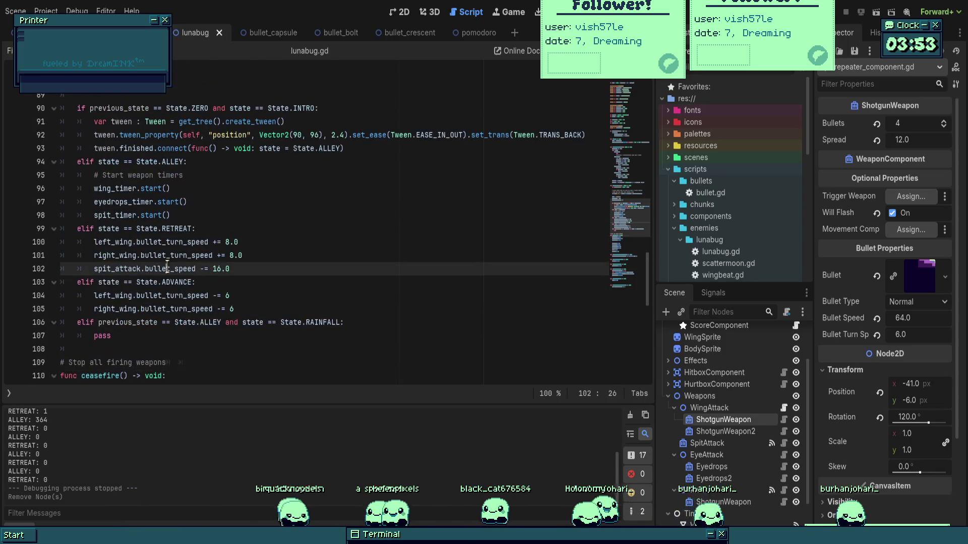
- Open a new line in the State.RETREAT branch for the ceasefire() call
left_click(196, 282)
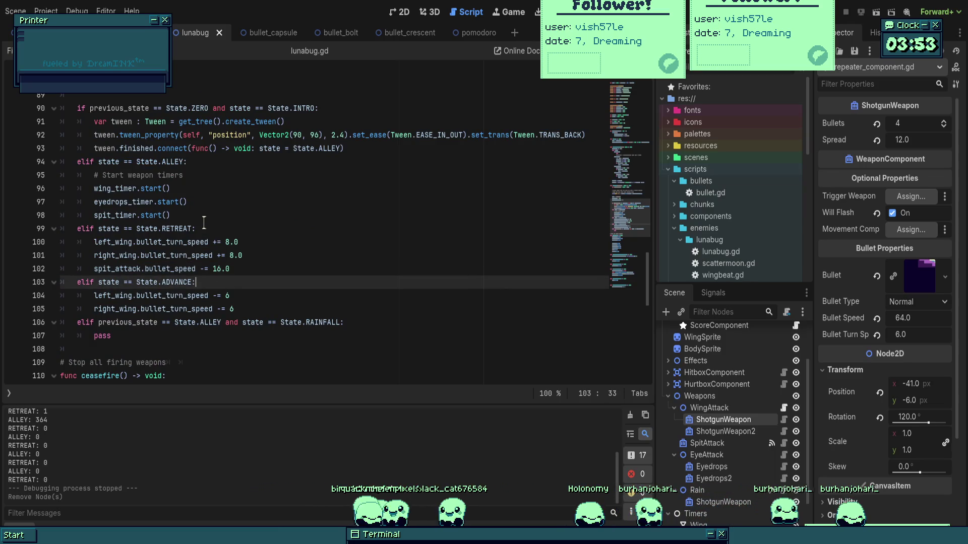
left_click(224, 229)
left_click(267, 270)
key("Return")
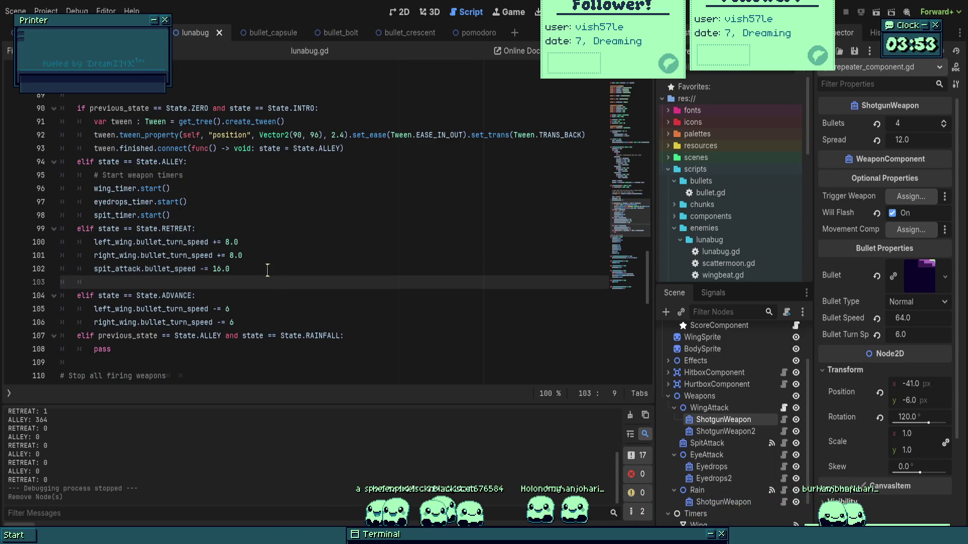
type("ceasefire()")
key("Up")
key("Up")
key("Up")
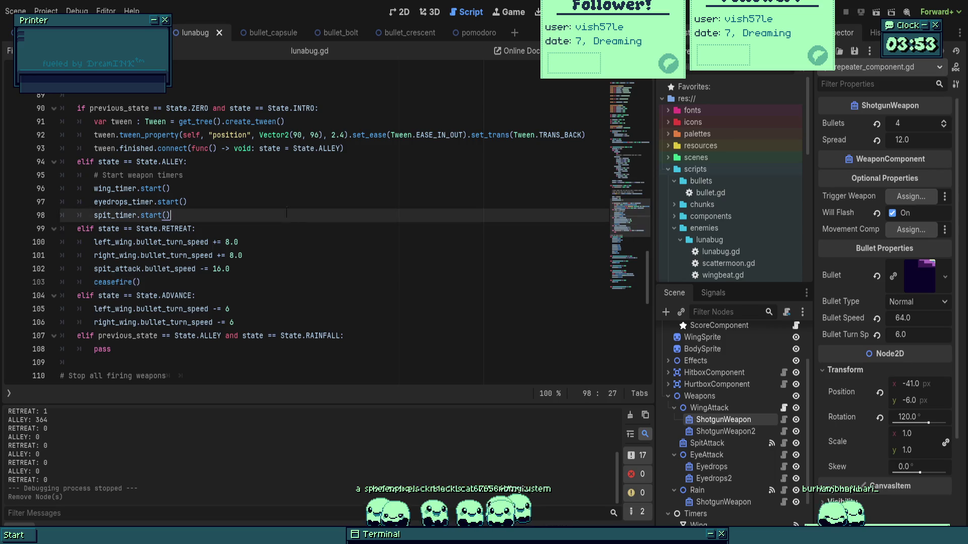
key("Down")
key("End")
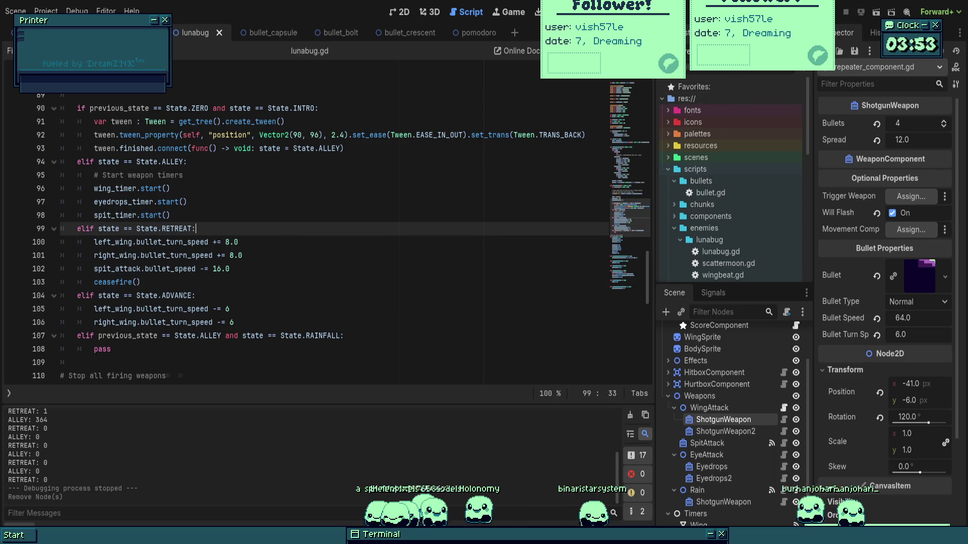
- Playtest the boss fight until the debugger breaks on left_wing.stop(), then stop the game
key("F5")
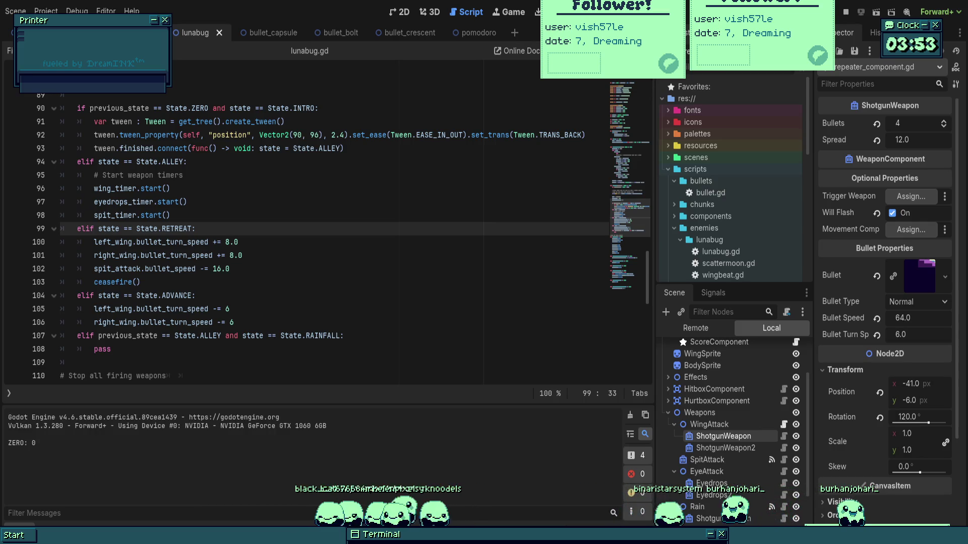
key("Right")
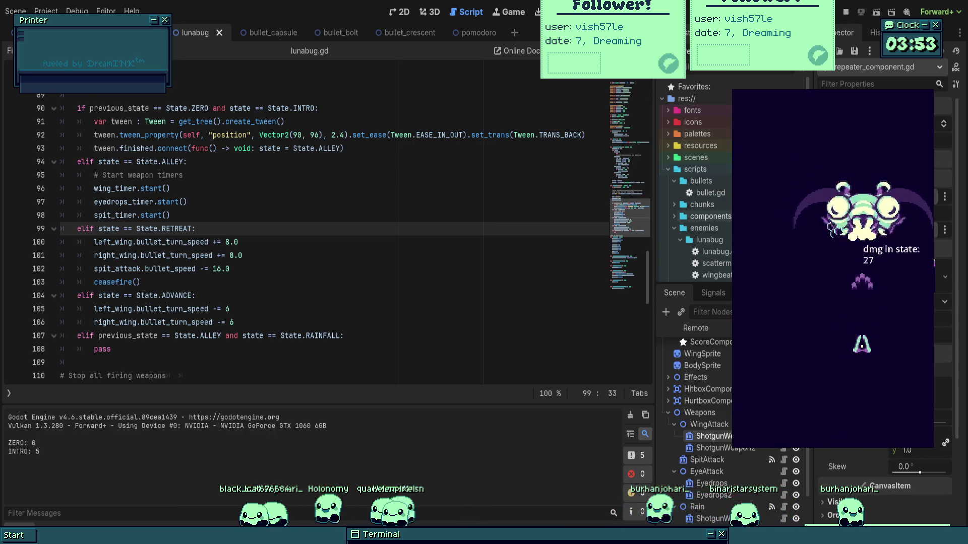
key("Left")
key("Left")
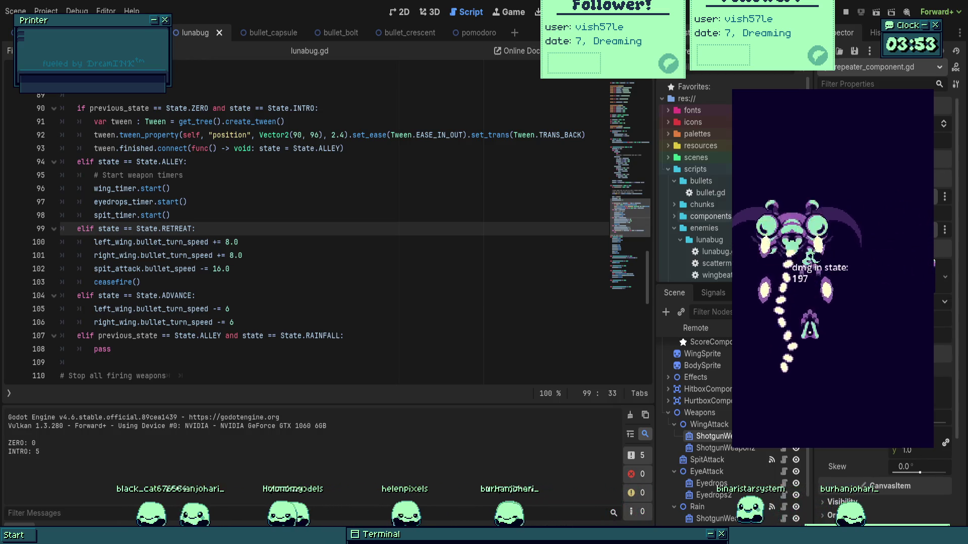
key("Up")
key("Right")
key("Right")
key("Down")
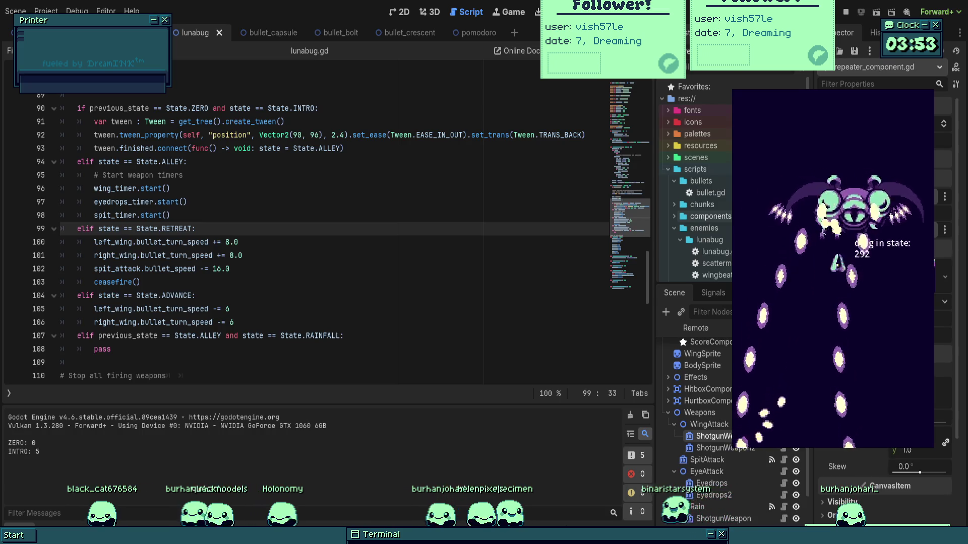
key("Left")
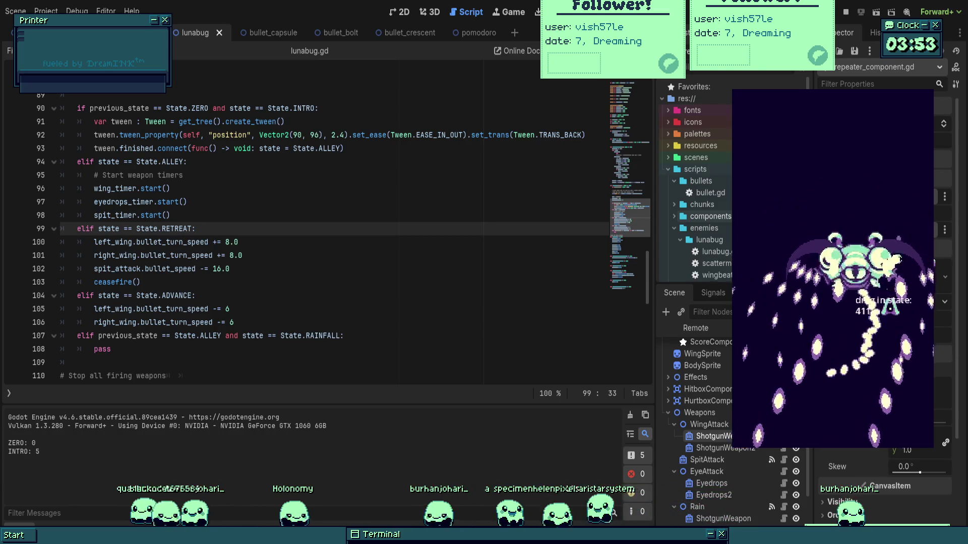
key("Up")
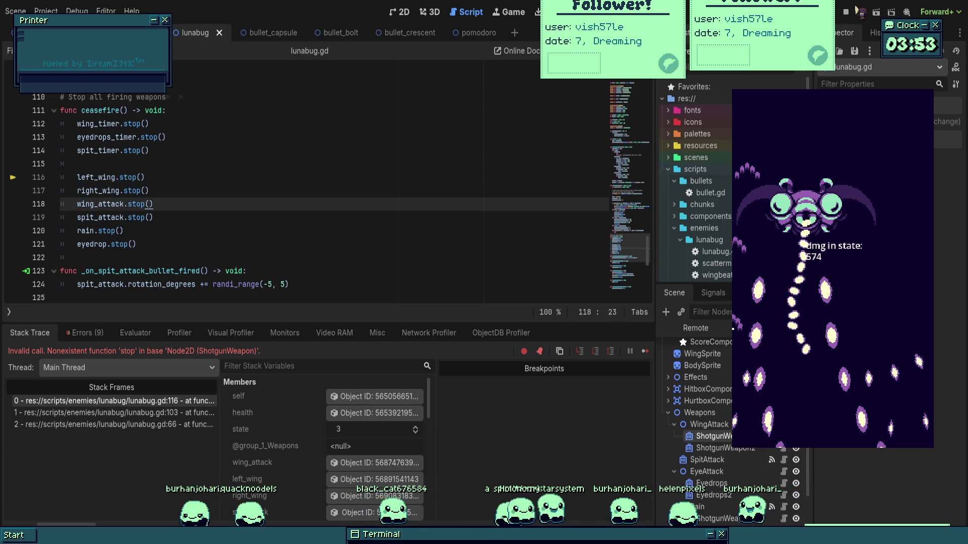
key("F8")
left_click(80, 164)
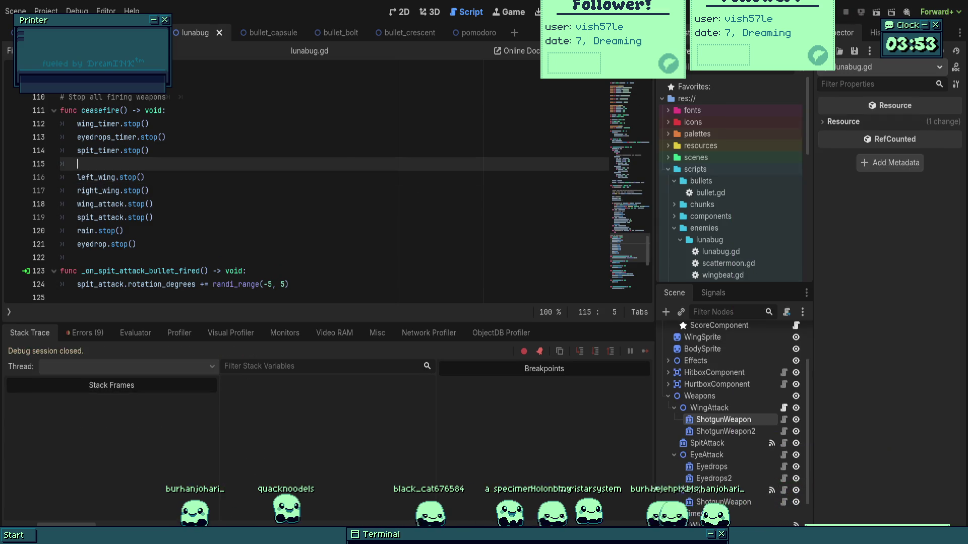
- Save lunabug.gd and add a blank line at the top of ceasefire()
left_click(251, 190)
key("ctrl+s")
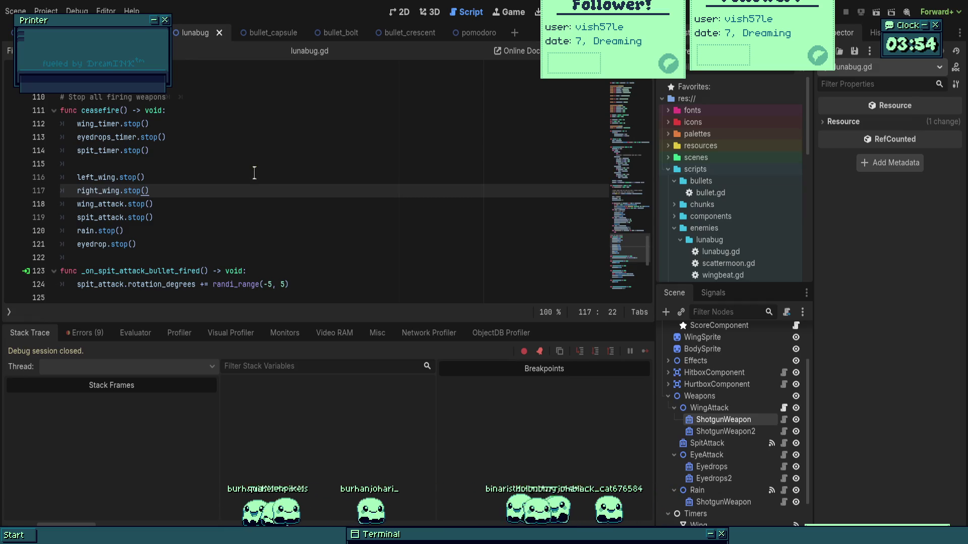
left_click(254, 133)
key("Up")
key("Up")
key("End")
key("Return")
key("Return")
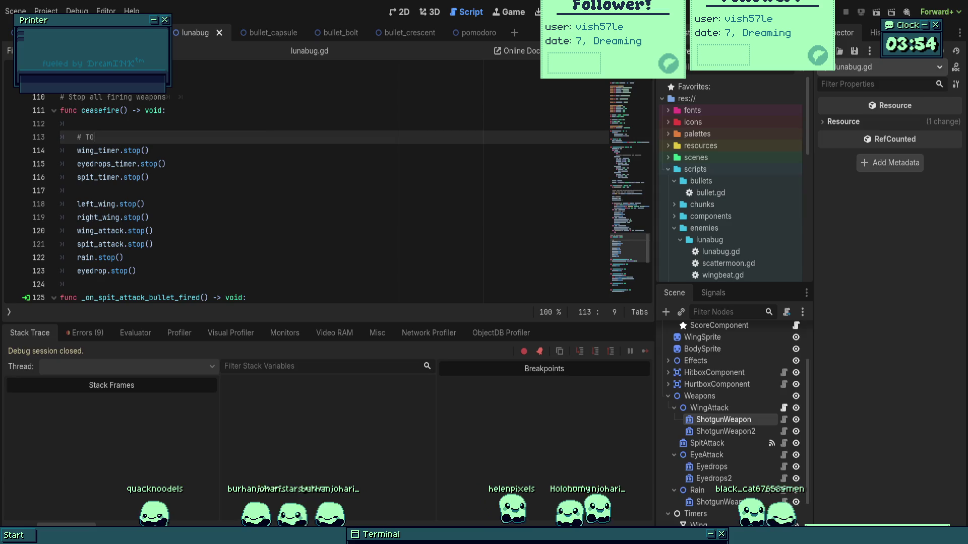
- Write the TODO comment 'Cleanup / make stopping of weapons + repeat components cleaner'
type("DO Cleanup / eeee")
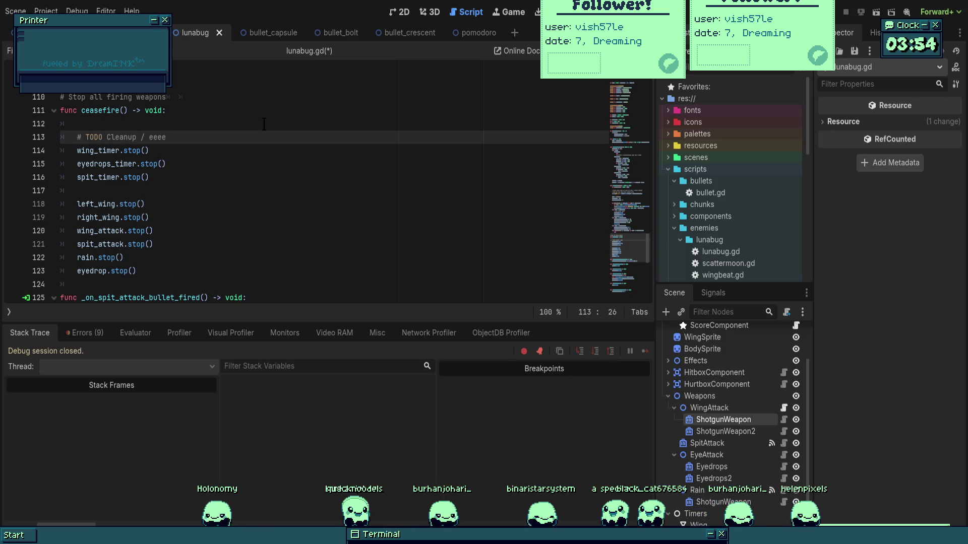
type("make")
key("BackSpace")
key("BackSpace")
key("BackSpace")
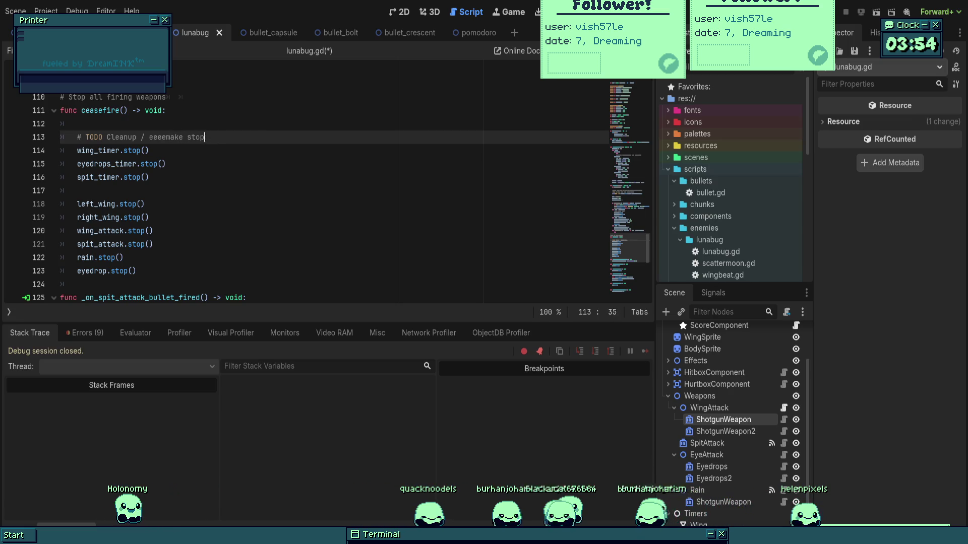
type("make sto")
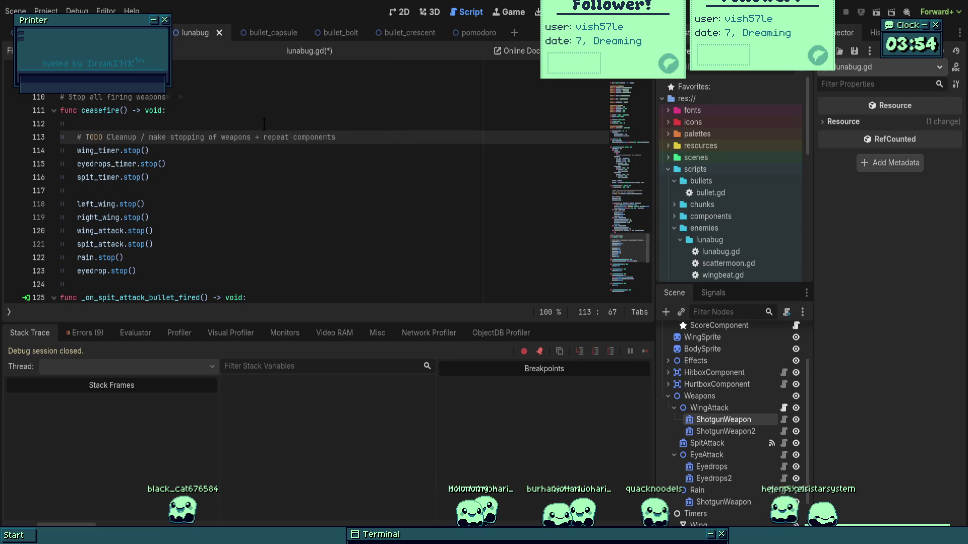
type("cleaner")
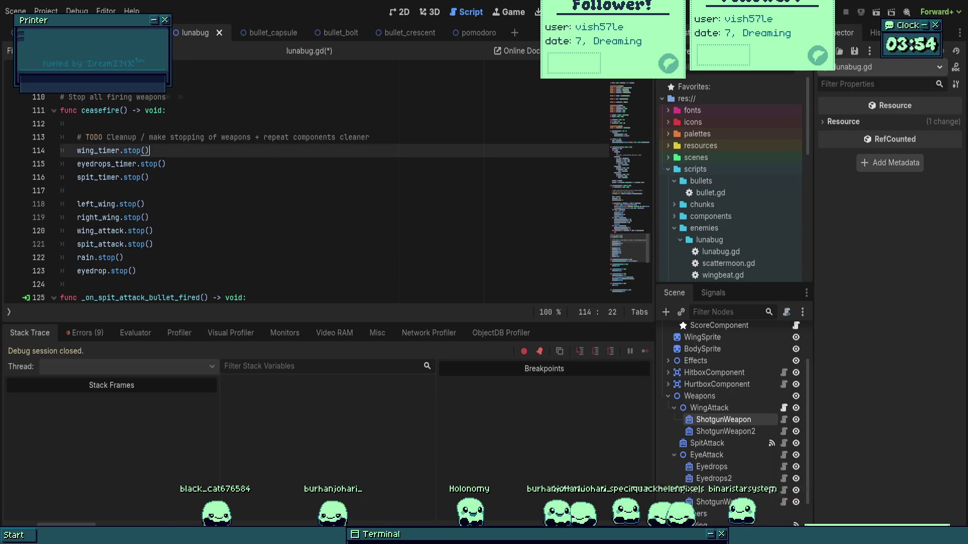
- Save lunabug.gd with the new TODO comment in ceasefire()
left_click(229, 214)
scroll(229, 214, "up", 3)
left_click(237, 211)
key("ctrl+s")
scroll(241, 192, "up", 3)
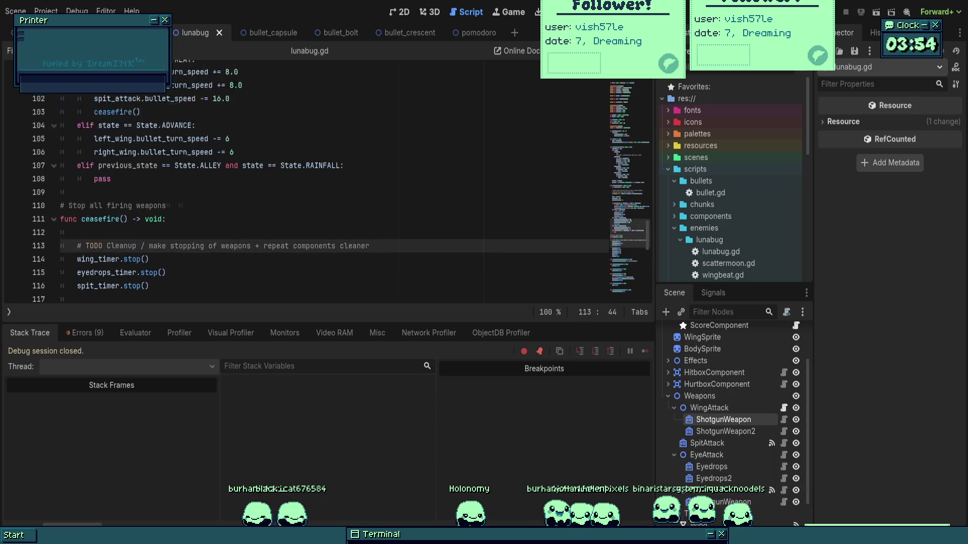
scroll(241, 174, "up", 3)
scroll(241, 174, "down", 4)
- Comment out the ceasefire() call on line 103 with # and save
left_click(94, 177)
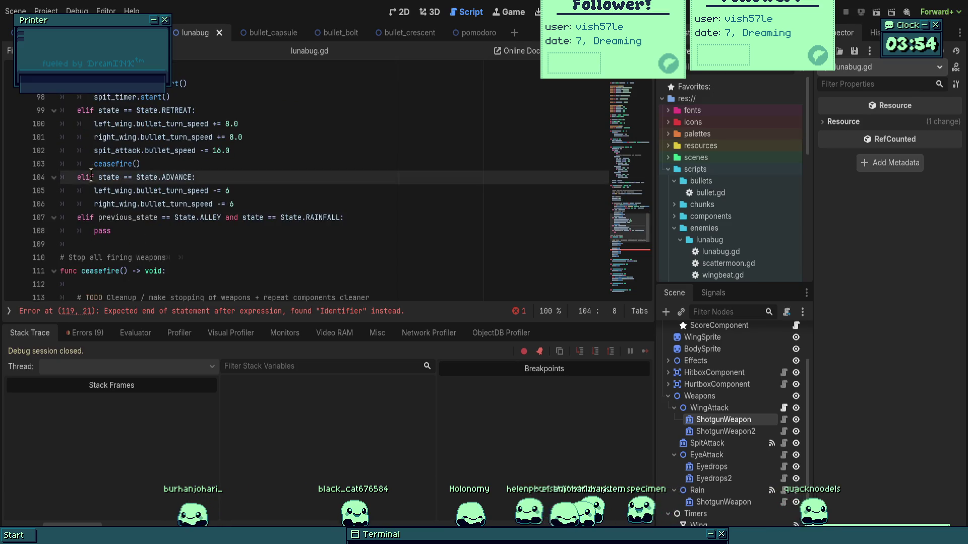
left_click(94, 165)
type("@")
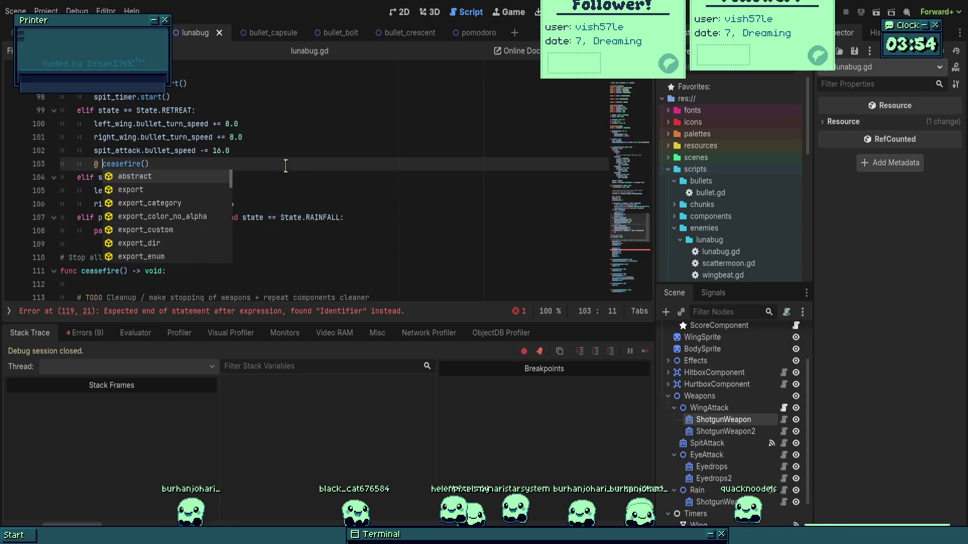
key("BackSpace")
type("#")
left_click(361, 169)
key("ctrl+s")
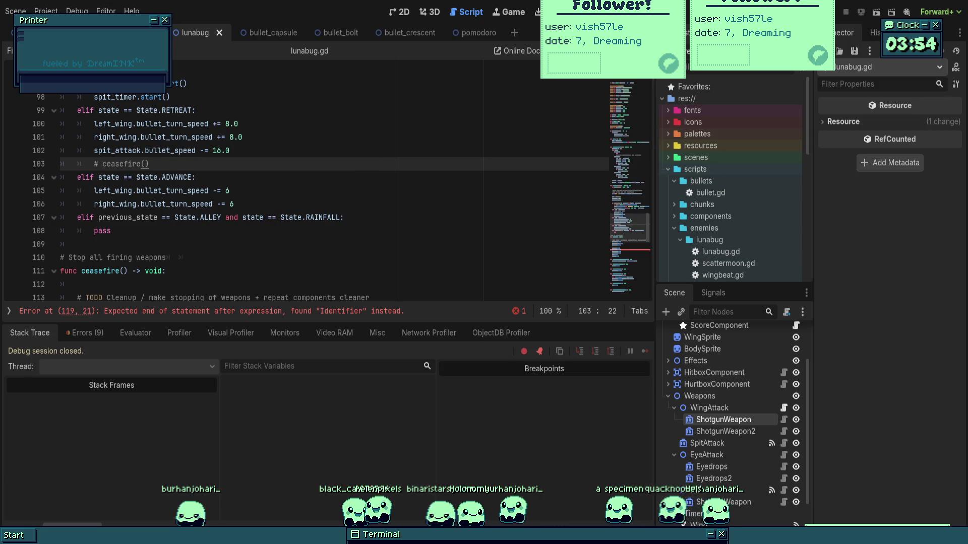
- Delete the stray 'e' after right_wing.stop() on line 119 and save
scroll(168, 202, "down", 6)
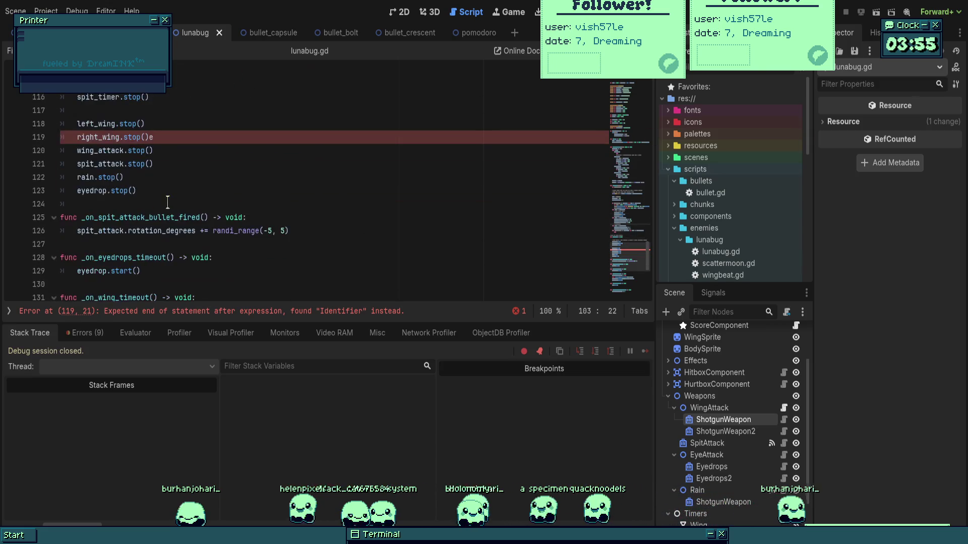
left_click(168, 201)
left_click(222, 137)
key("BackSpace")
scroll(479, 213, "up", 5)
key("ctrl+s")
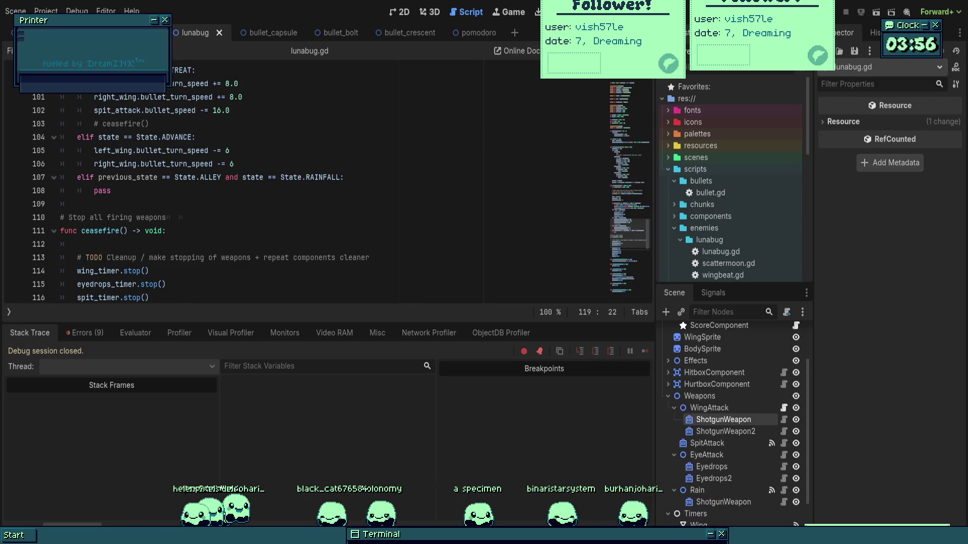
- Run the project with F5 to playtest the boss
scroll(333, 201, "down", 2)
scroll(245, 245, "down", 2)
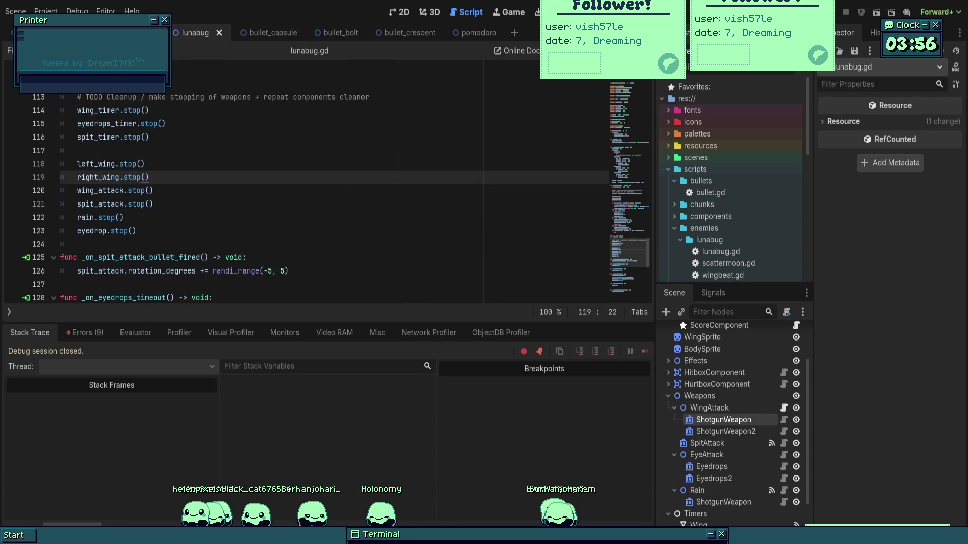
left_click(245, 245)
key("F5")
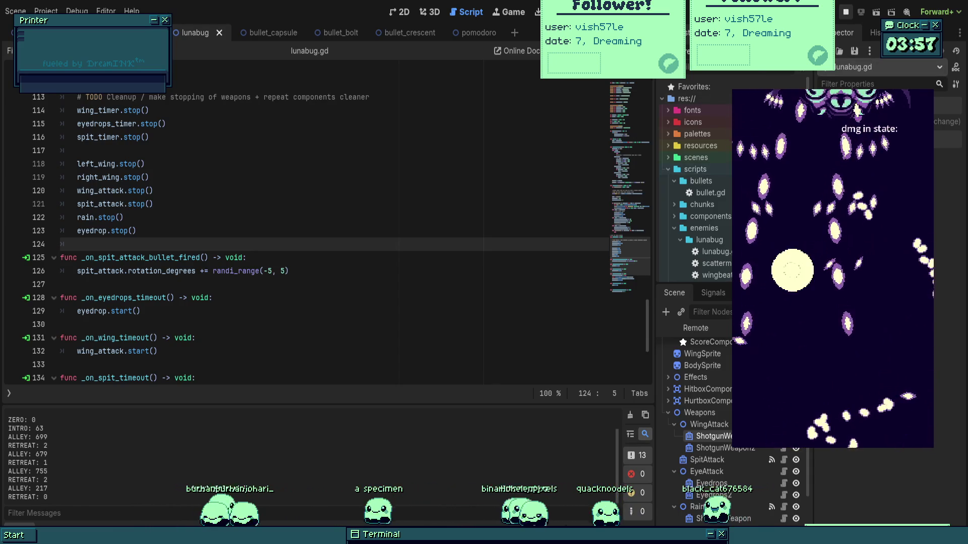
- Stop the game, leaving ALLEY: 217 and RETREAT: 0 in the log, and scroll lunabug.gd
key("F8")
scroll(328, 227, "down", 4)
scroll(327, 227, "up", 7)
scroll(238, 253, "up", 5)
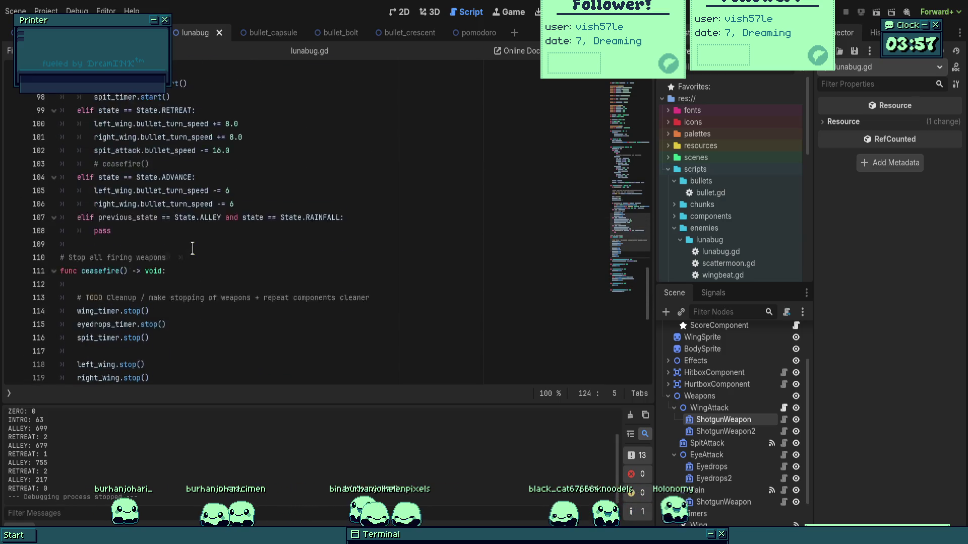
- Replace '# ceasefire()' in the RETREAT branch with spit_attack.stop() and save
left_click(199, 245)
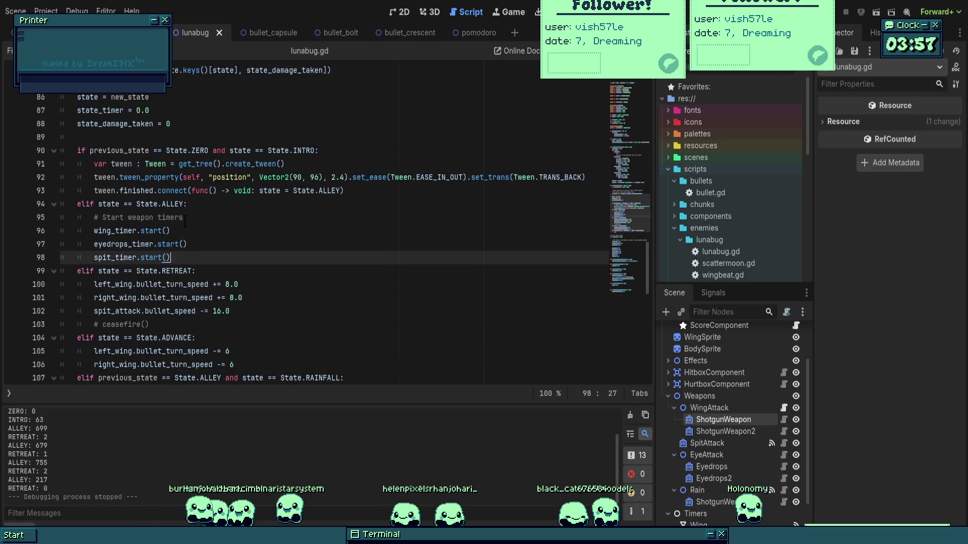
left_click_drag(198, 245, 76, 174)
left_click(162, 271)
scroll(207, 278, "down", 2)
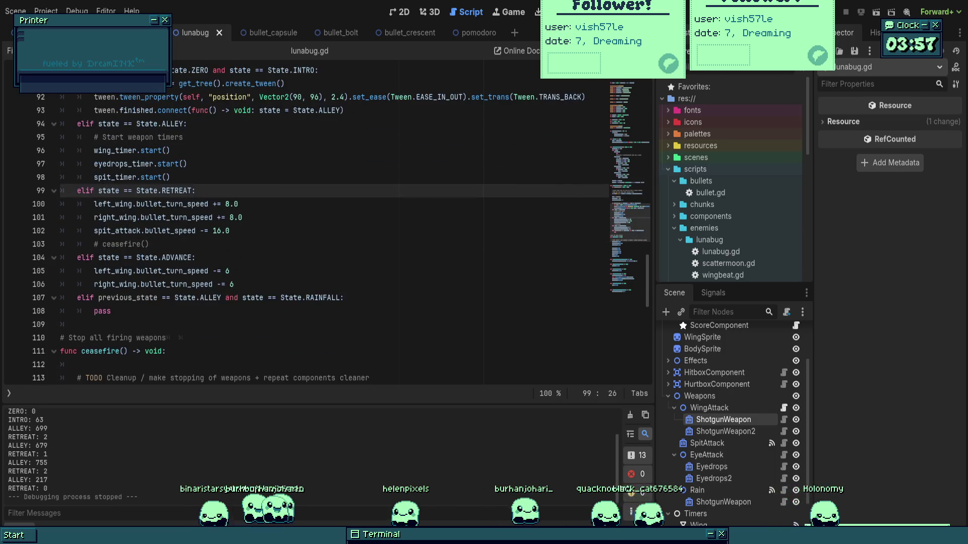
left_click_drag(149, 244, 94, 244)
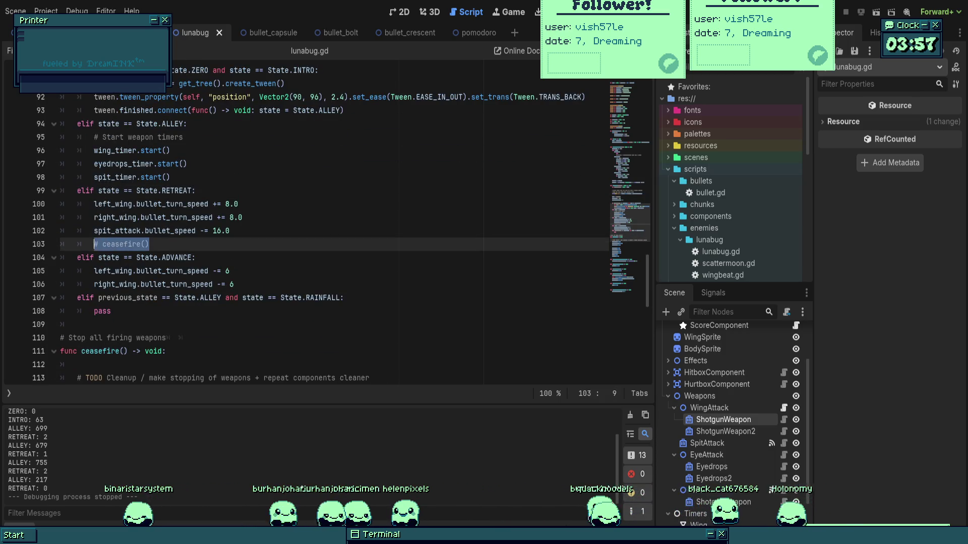
type("spit_att")
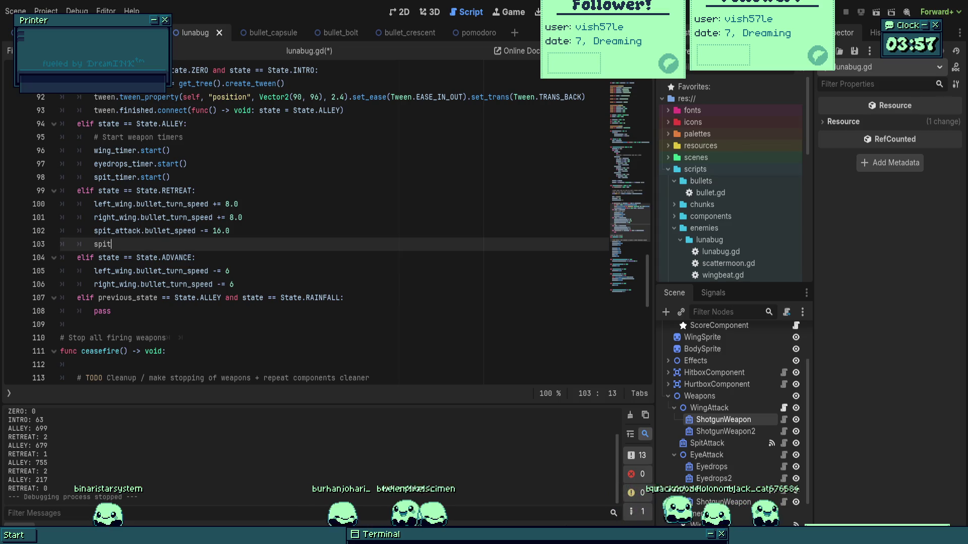
key("Return")
type(".")
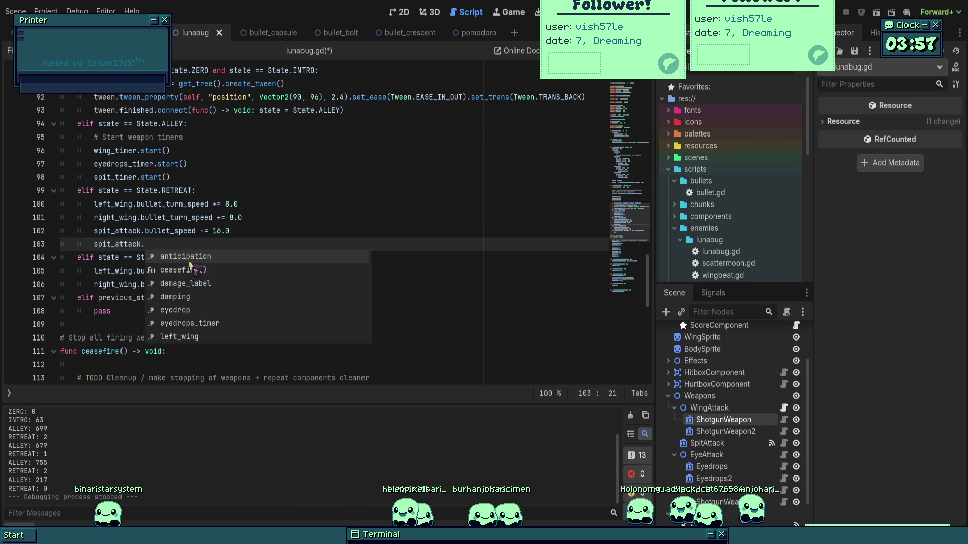
type("stop(")
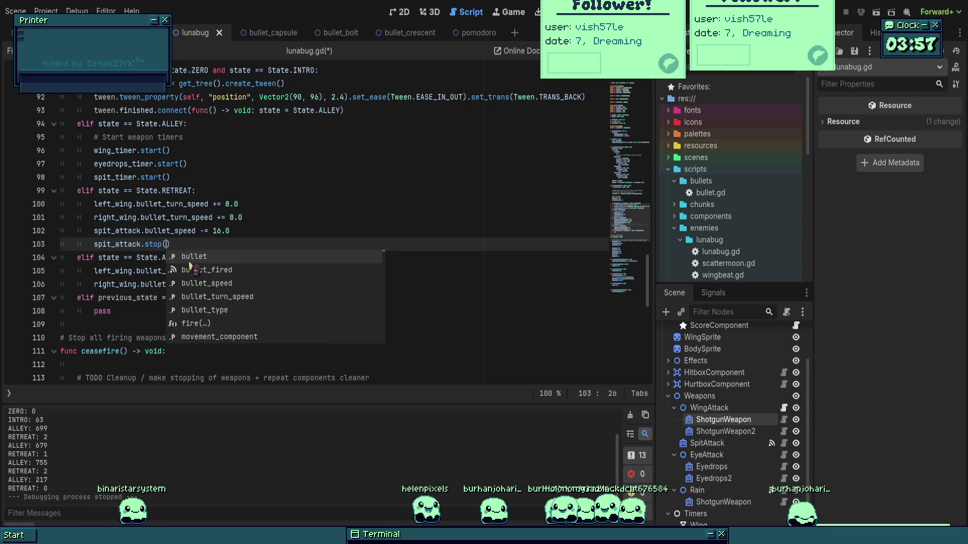
key("Return")
left_click(262, 217)
key("ctrl+s")
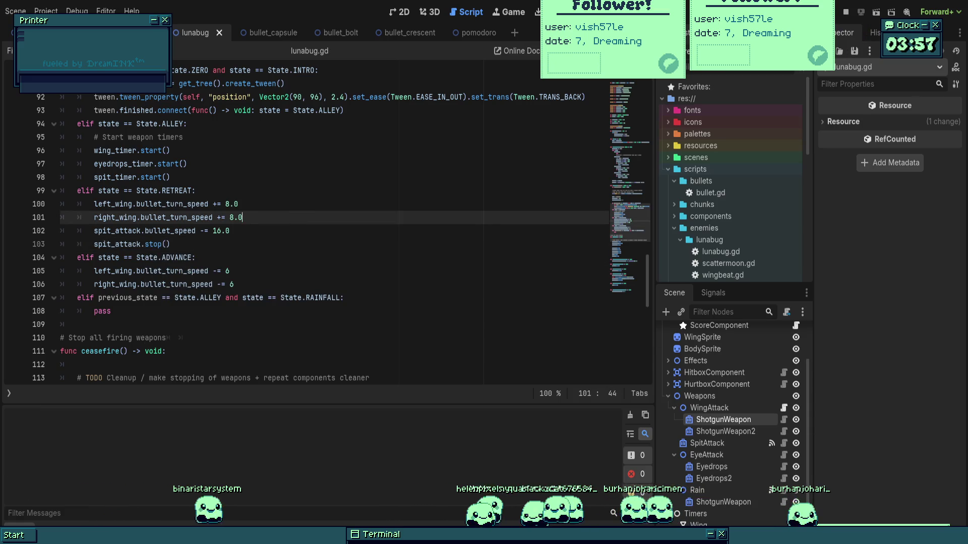
- Playtest the boss fight and stop once the log shows ALLEY: 650 and RETREAT: 2
key("F6")
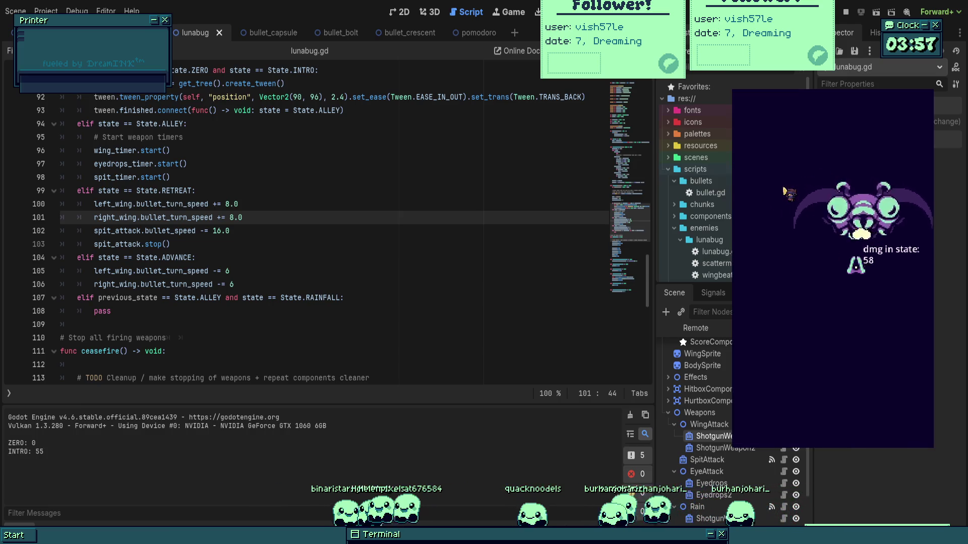
key("Left")
key("Up")
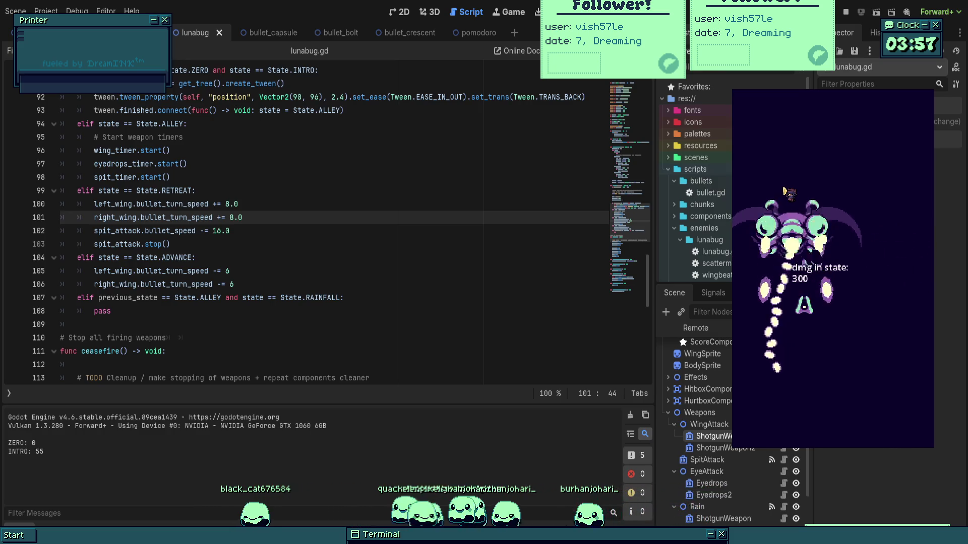
key("Down")
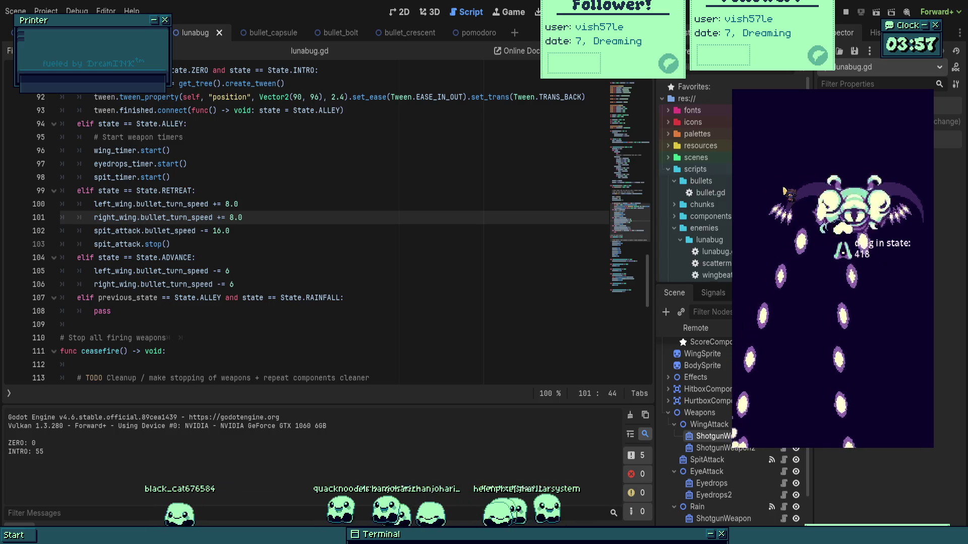
key("Right")
key("Left")
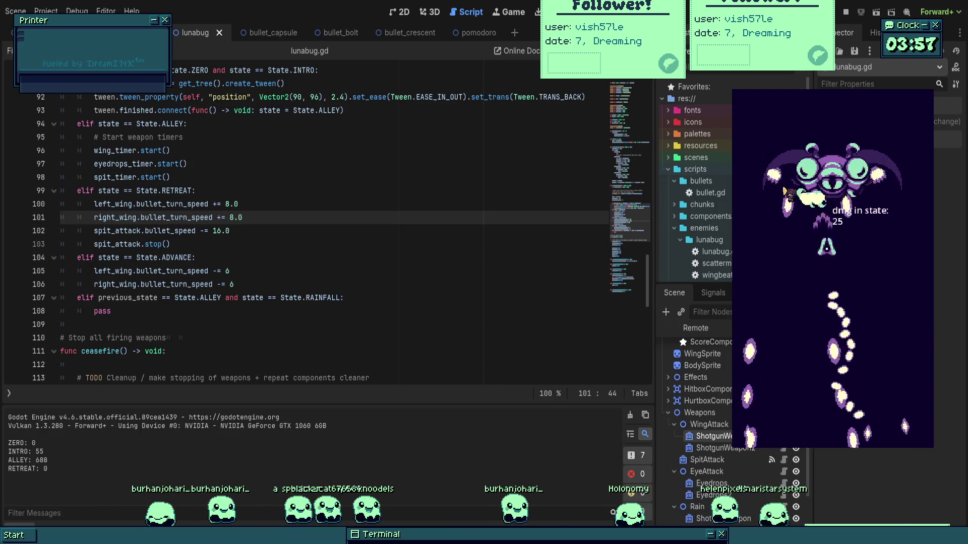
key("Down")
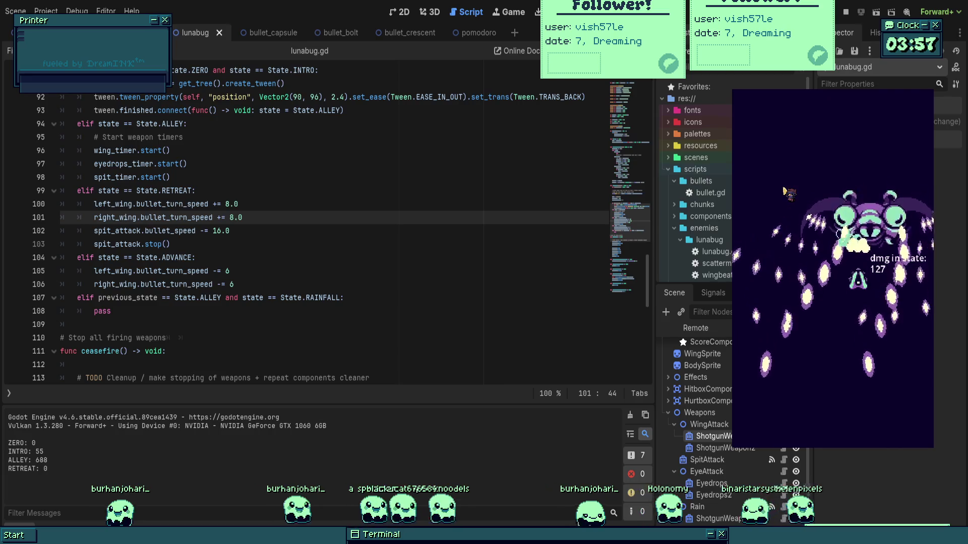
key("Left")
key("Up")
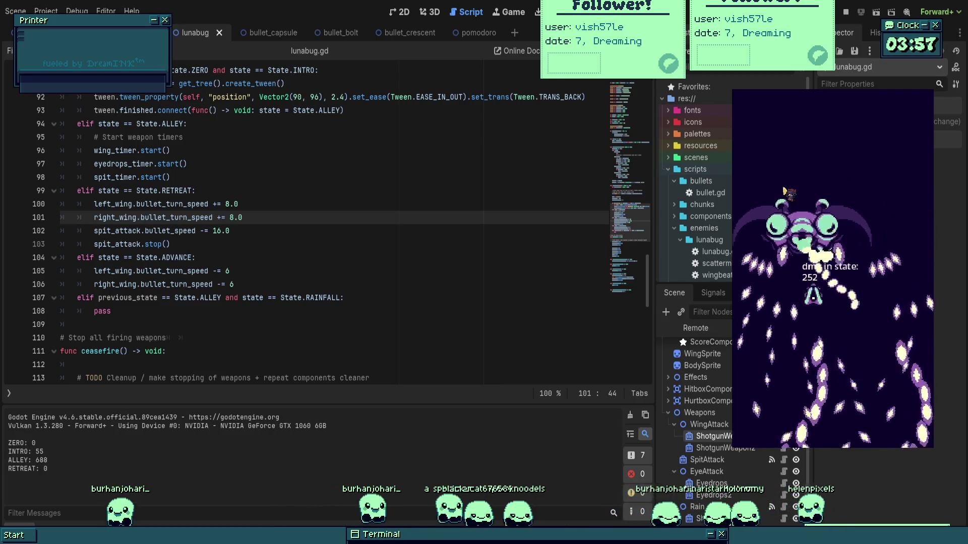
key("Right")
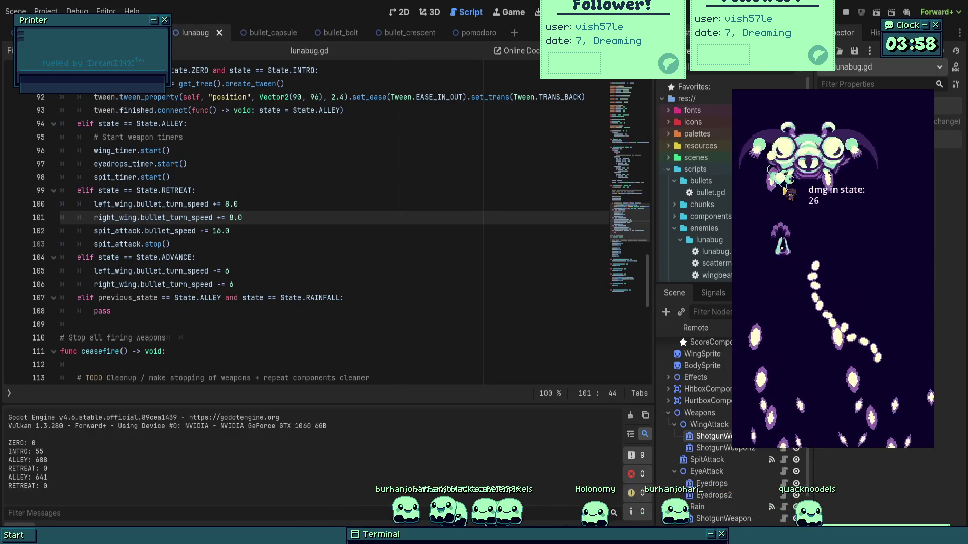
key("Right")
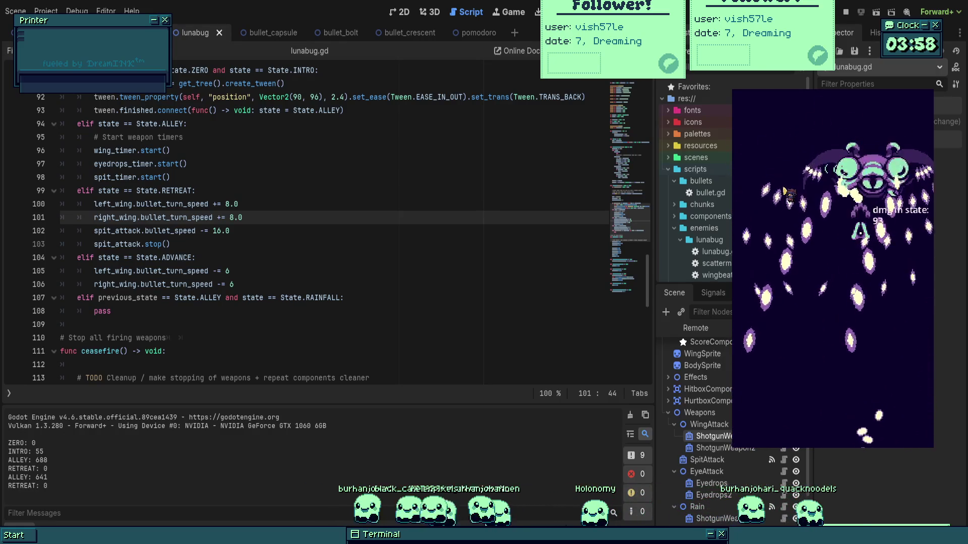
key("Up")
key("Left")
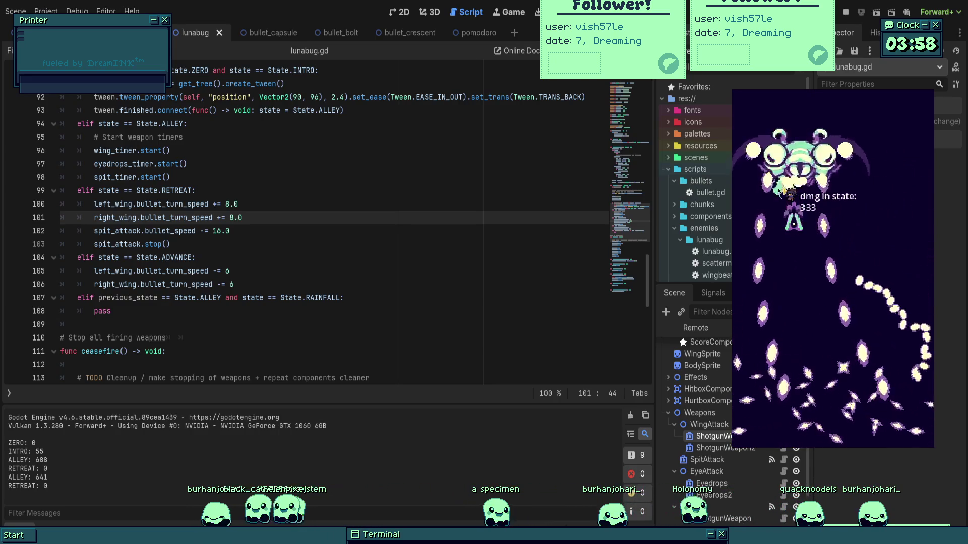
key("Right")
key("Down")
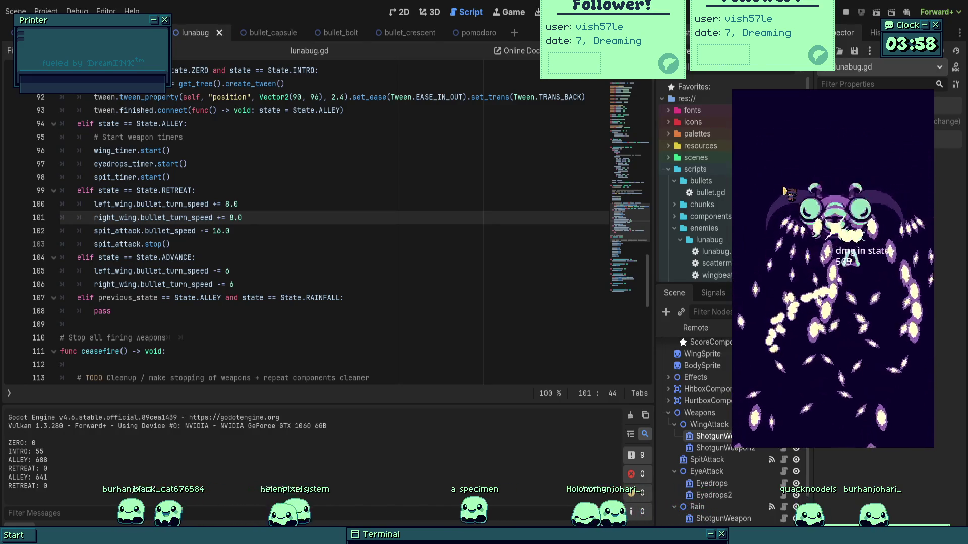
key("Right")
key("Down")
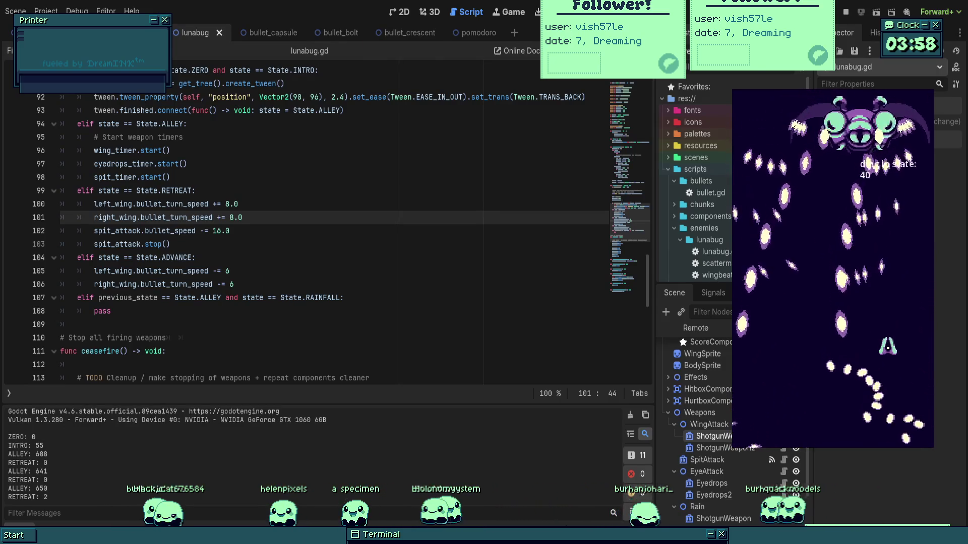
key("F8")
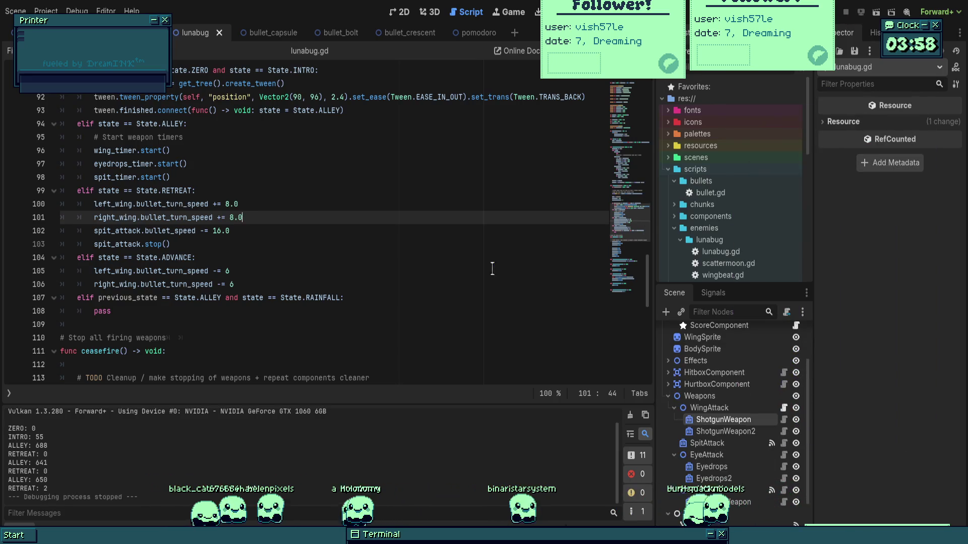
- Undo back to the state_damage_threshold declaration near the top of lunabug.gd
key("Down")
key("Down")
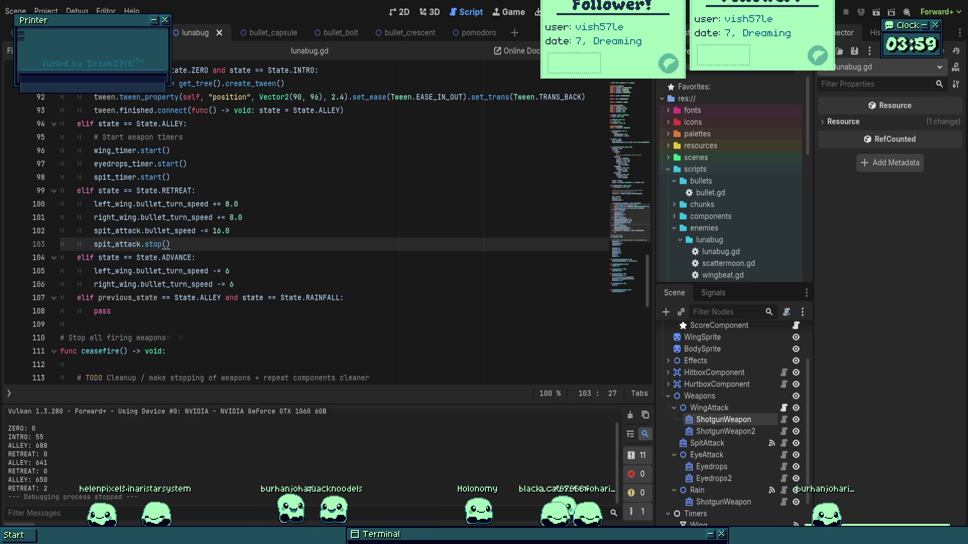
key("ctrl+z")
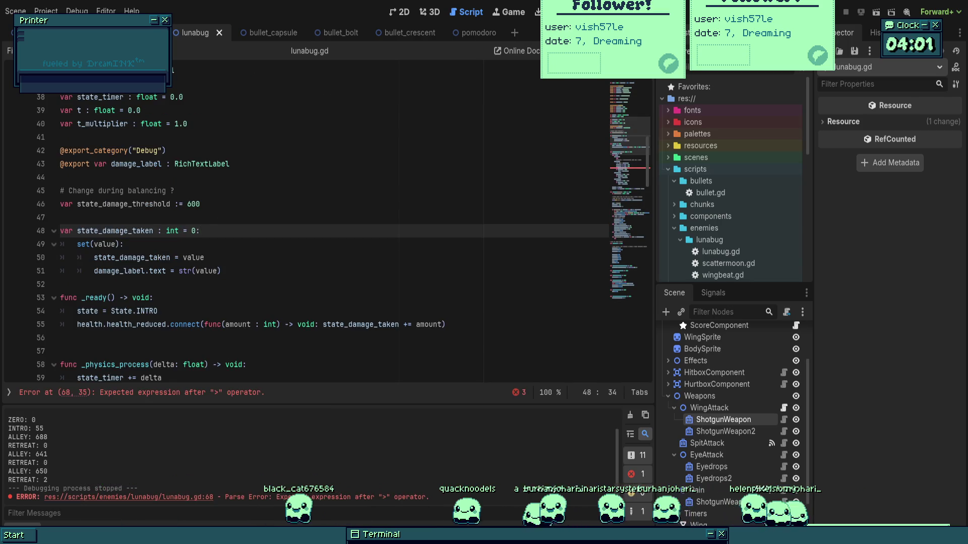
- Fix the state_damage_threshold declaration to an int type and save
left_click(175, 204)
key("BackSpace")
type("int")
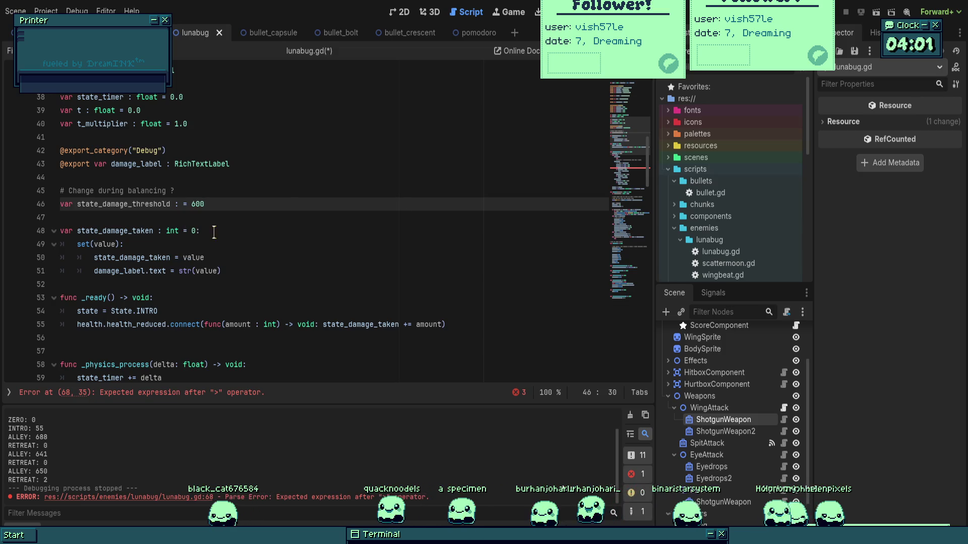
left_click(60, 217)
key("ctrl+s")
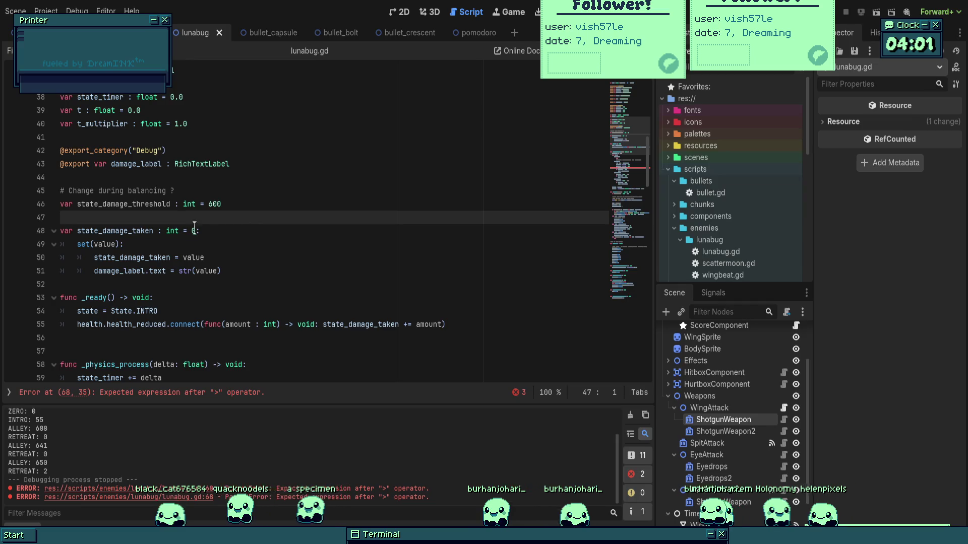
- On line 68 add 'if state_damage_taken > state_damage_threshold: state = State.RETREAT'
scroll(207, 193, "down", 8)
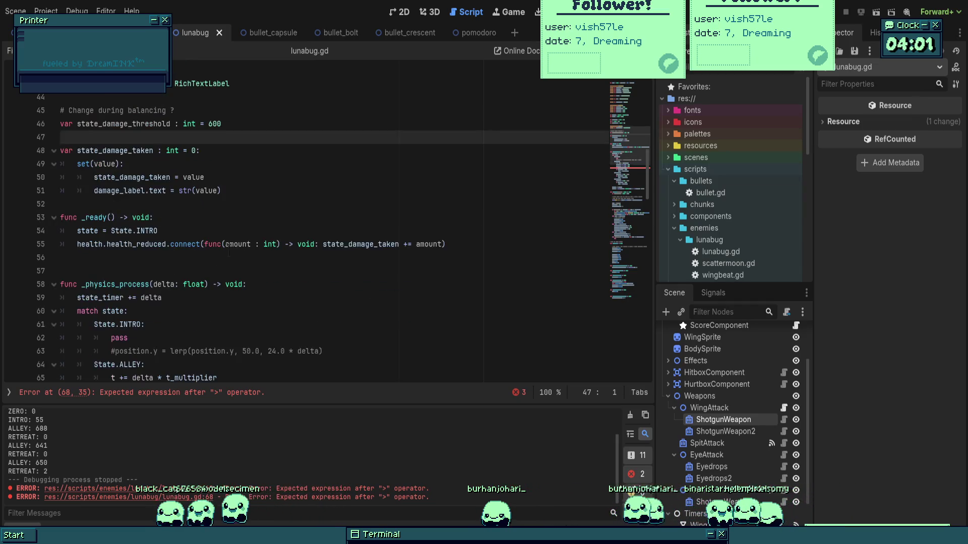
left_click(226, 177)
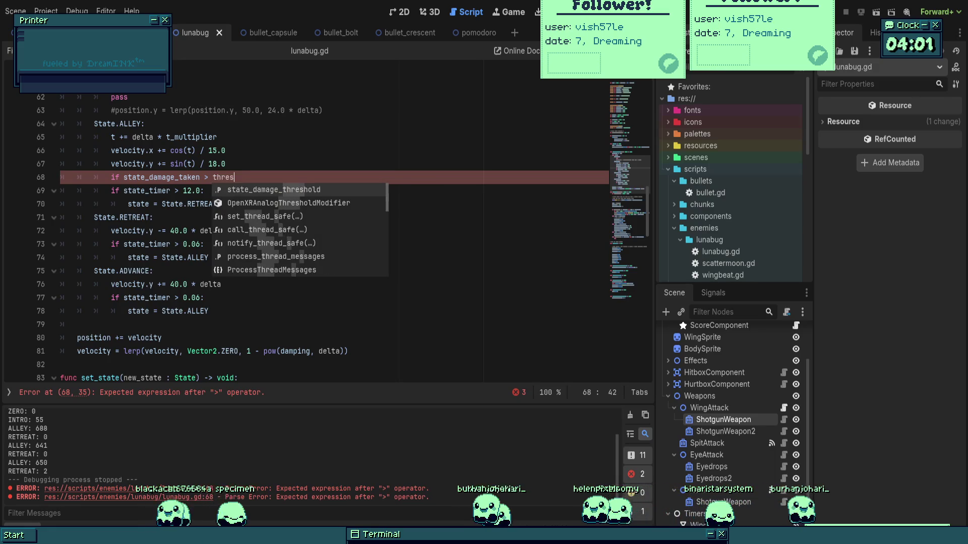
key("Return")
type(":")
key("Return")
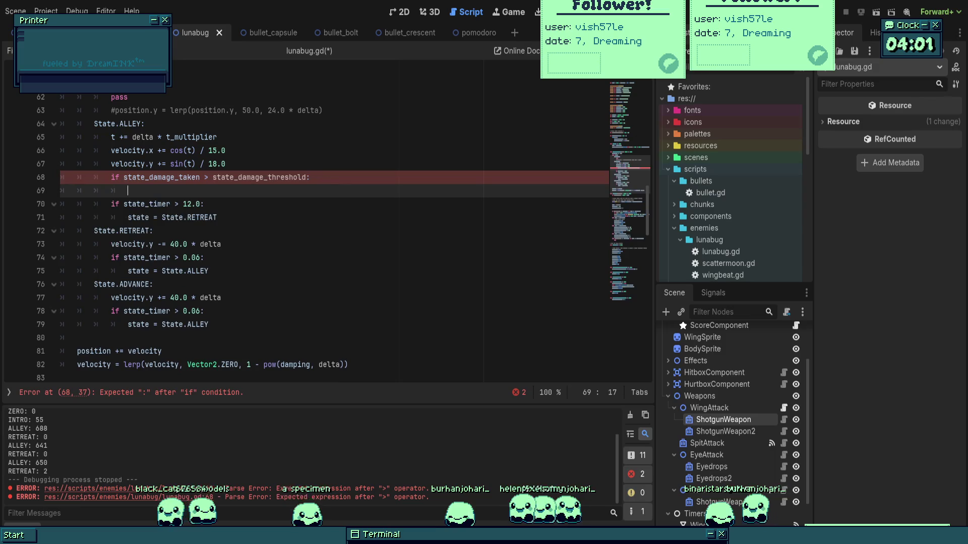
type("state=")
key("BackSpace")
type("= State.")
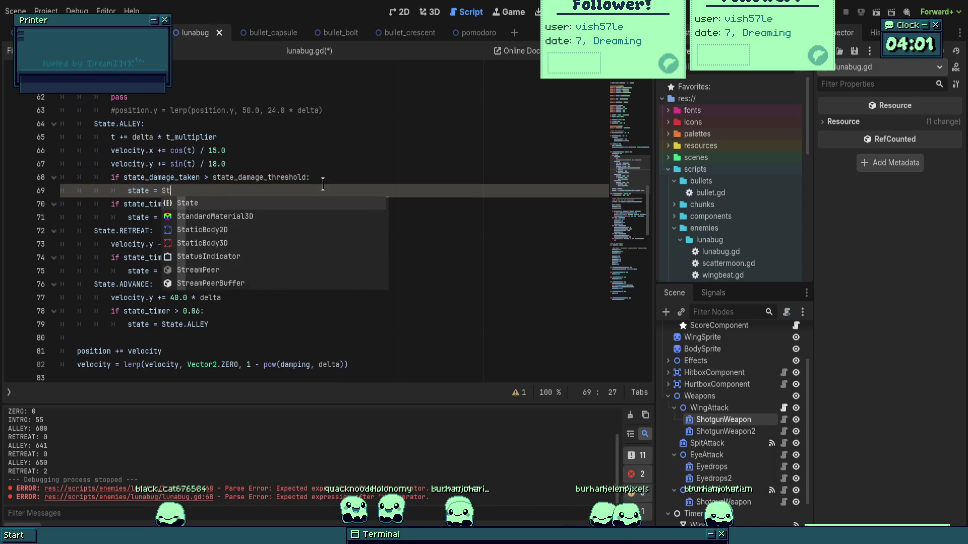
type("RETR")
- Change line 71 to State.ADVANCE, save, and turn line 70's if into elif
key("Down")
key("Down")
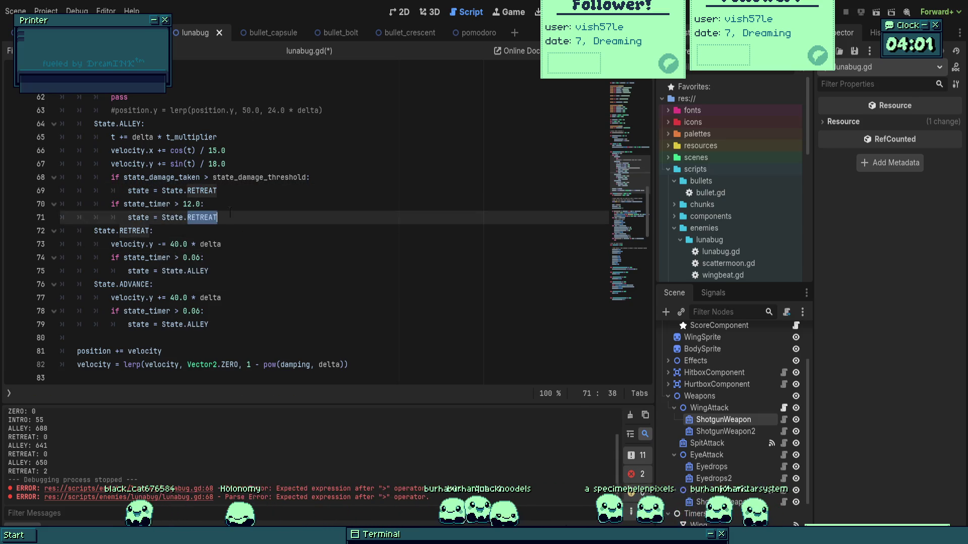
type("ADVA")
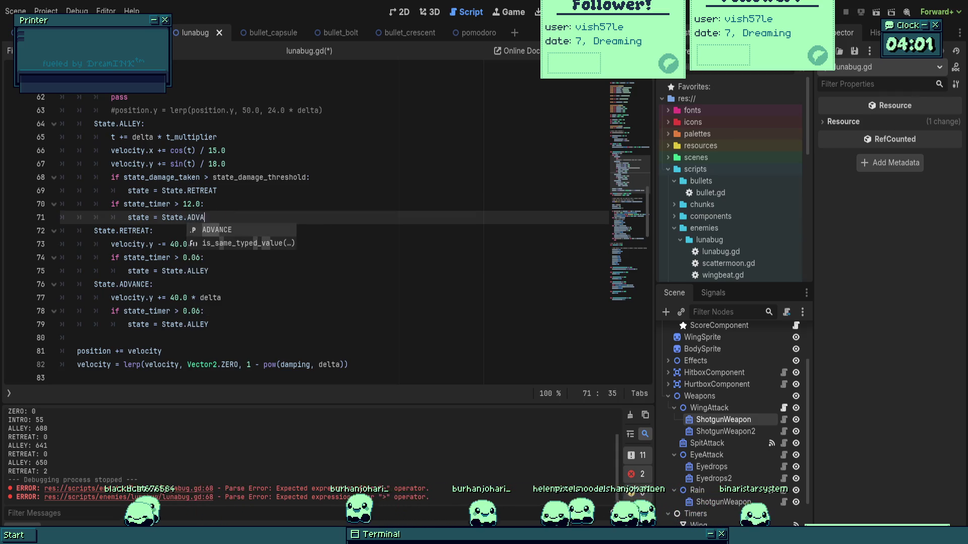
key("Return")
key("ctrl+s")
left_click(263, 256)
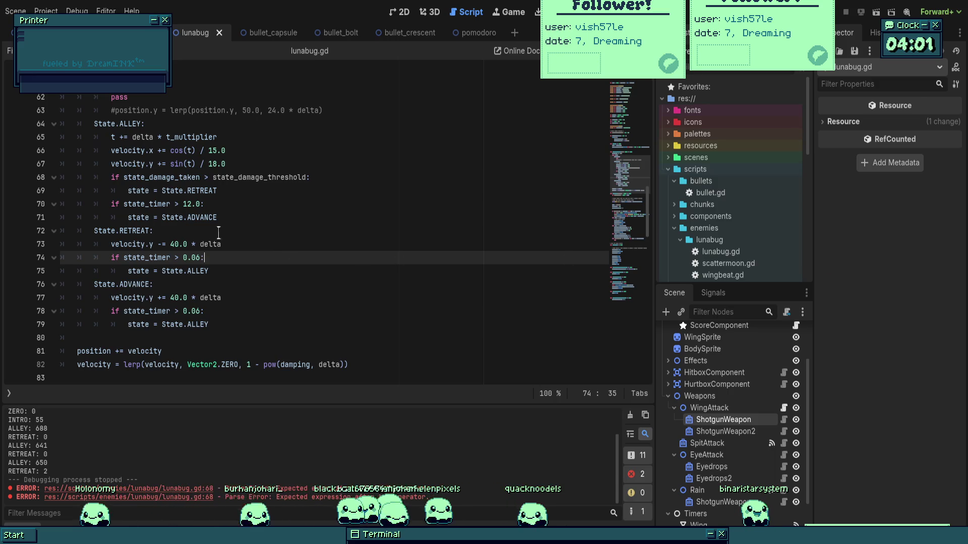
left_click(111, 203)
type("el")
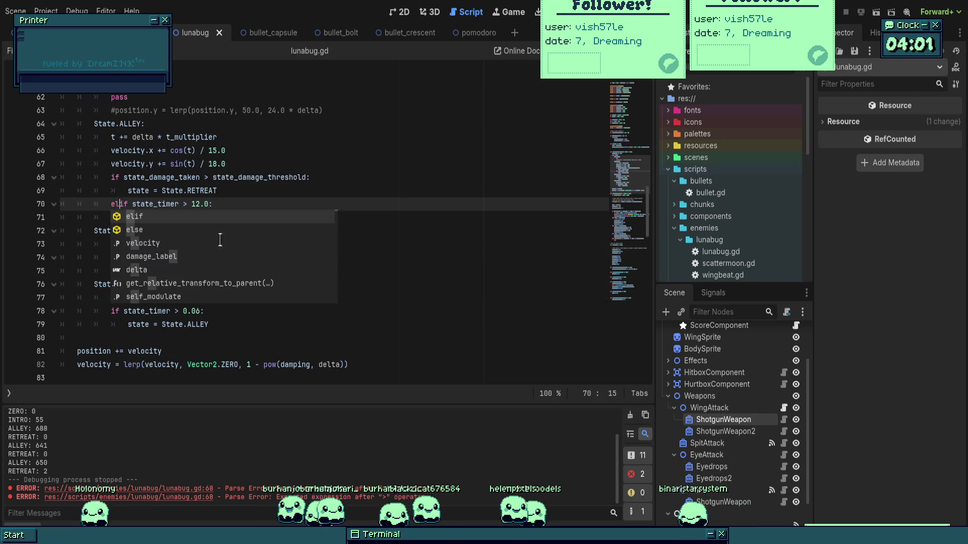
left_click(311, 177)
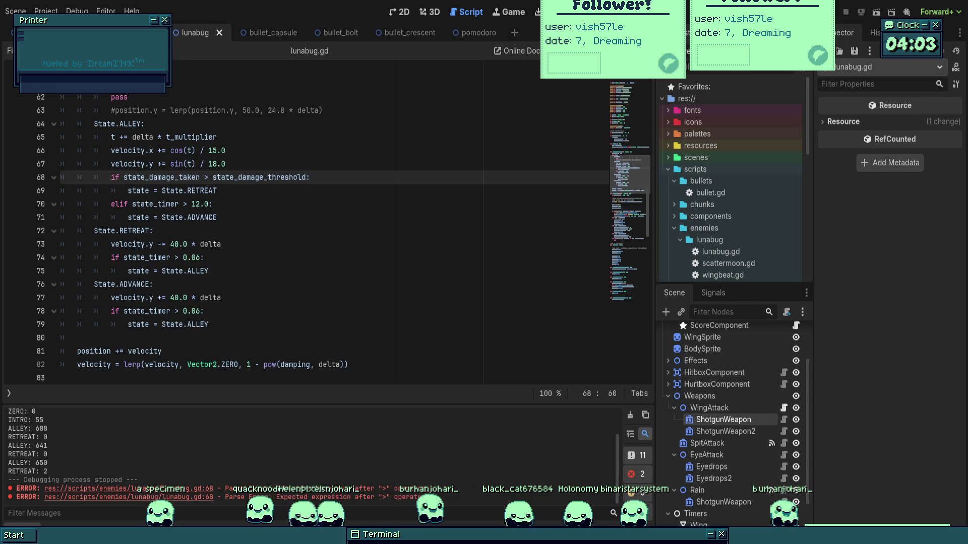
scroll(358, 225, "up", 1)
left_click(358, 258)
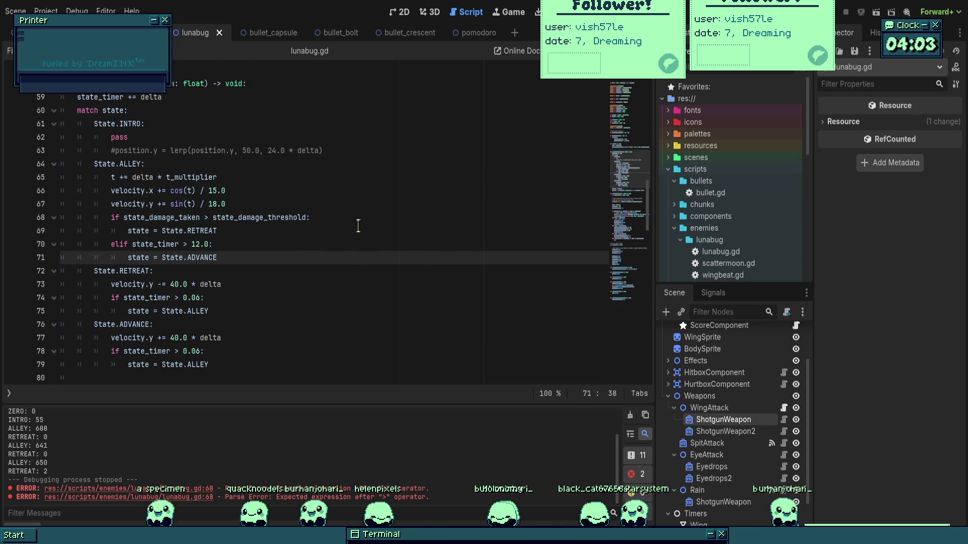
- Playtest the boss fight and stop it once the log alternates ALLEY: 422/457 and ADVANCE: 0
key("F5")
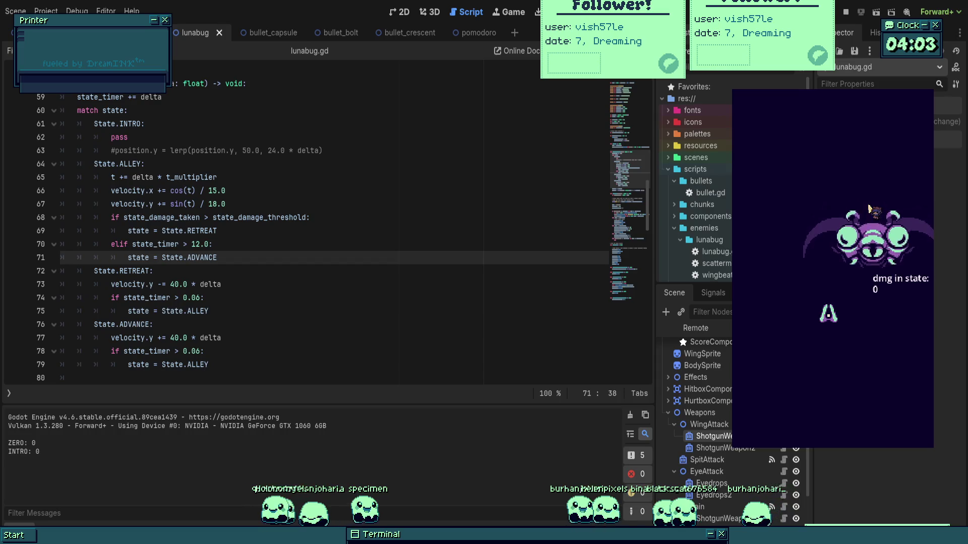
key("Down")
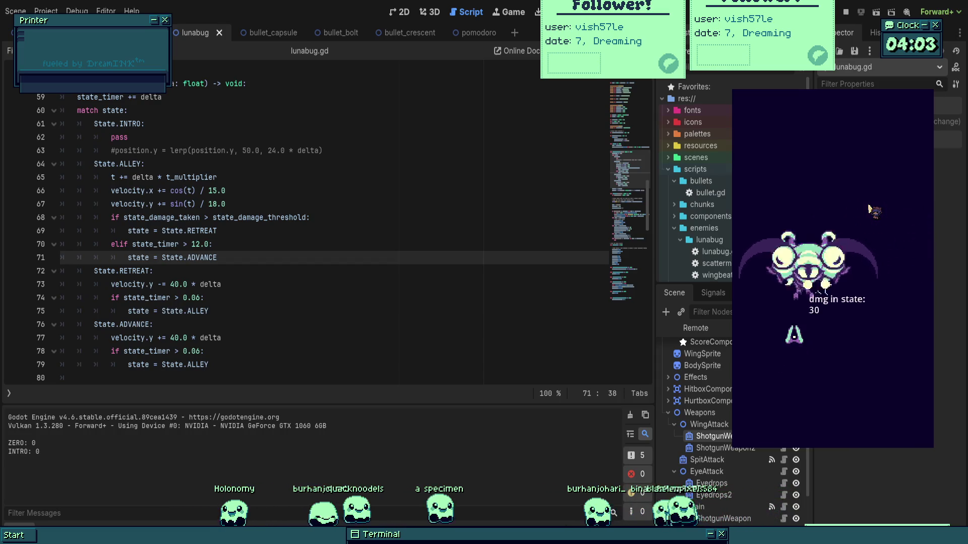
key("Up")
key("Right")
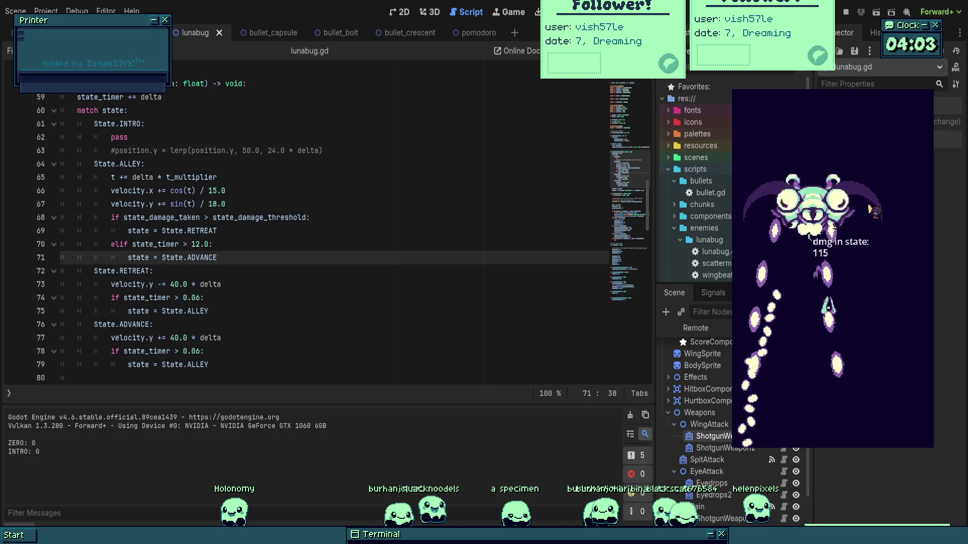
key("Down")
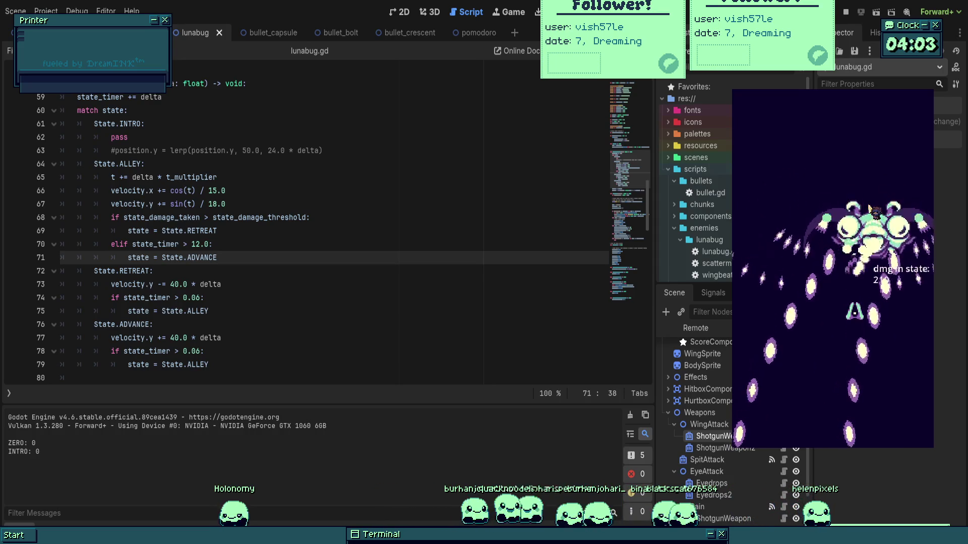
key("Left")
key("Up")
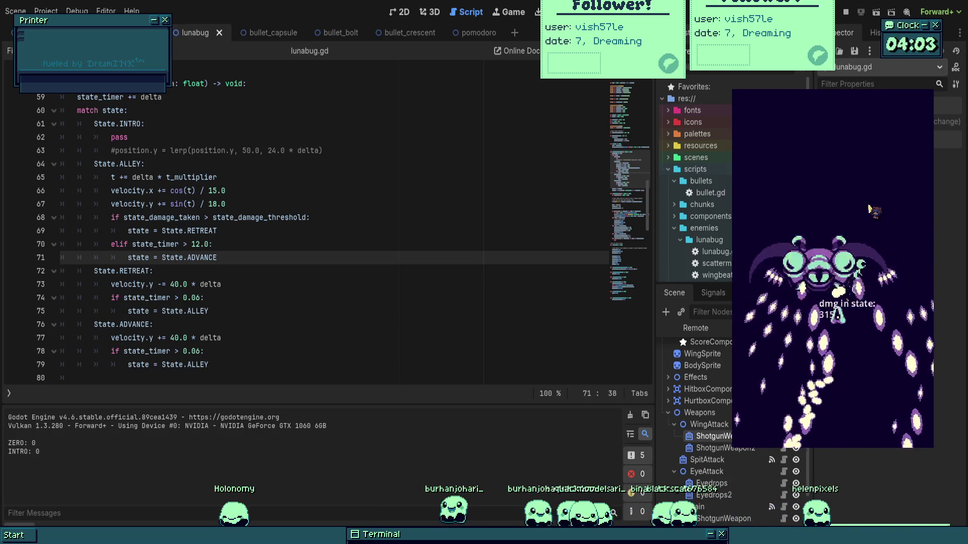
key("Right")
key("Up")
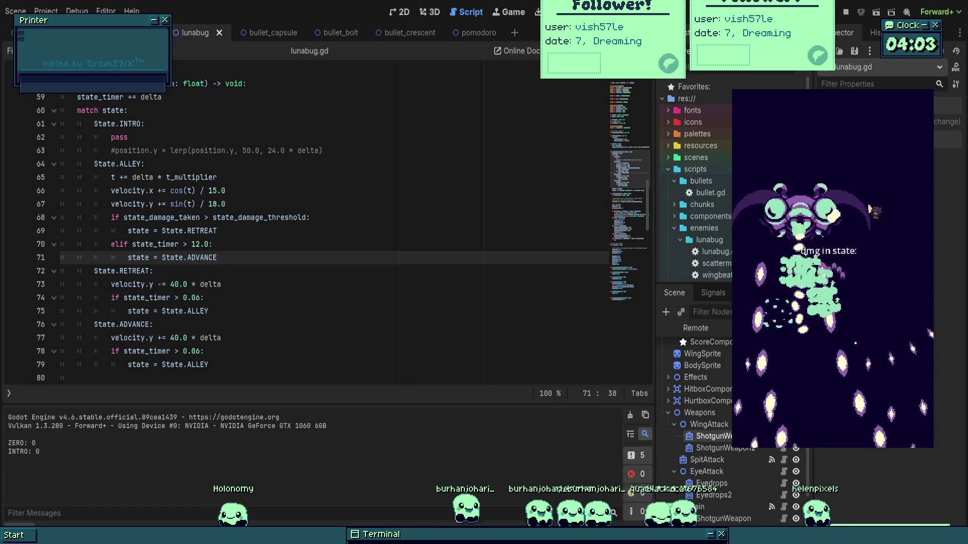
key("Down")
key("Right")
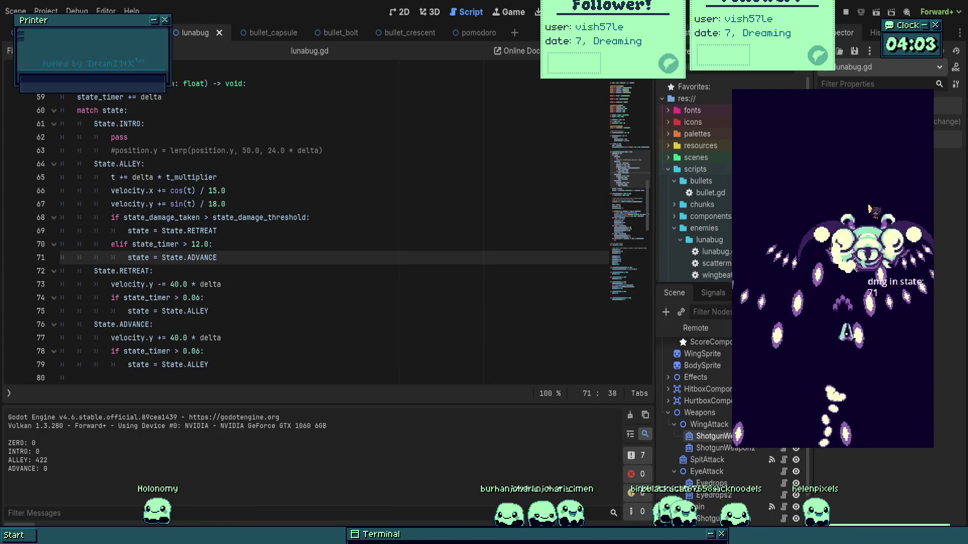
key("Left")
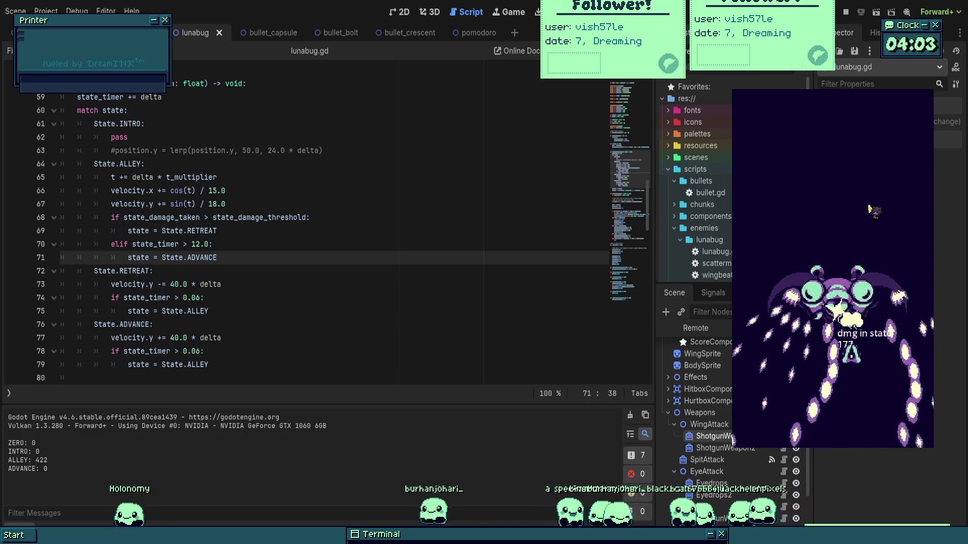
key("Up")
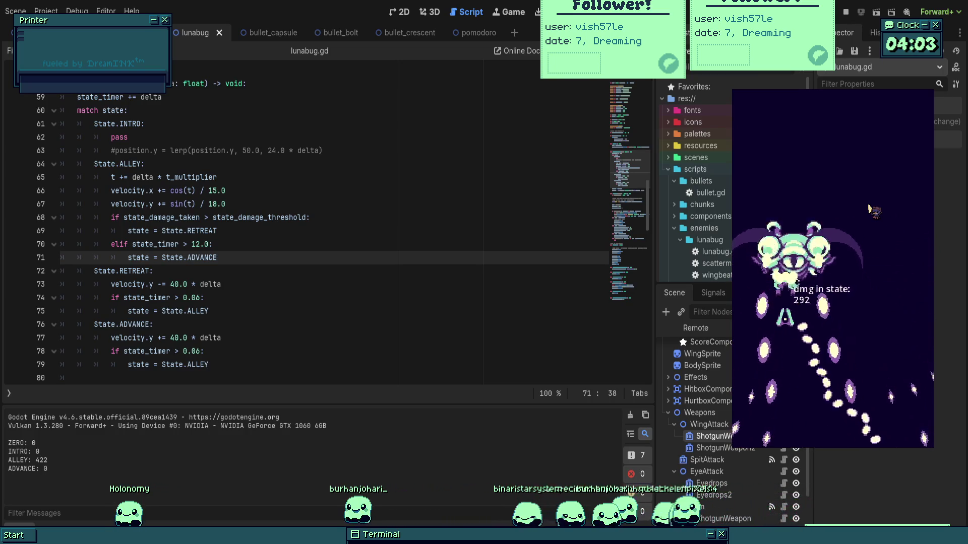
key("Right")
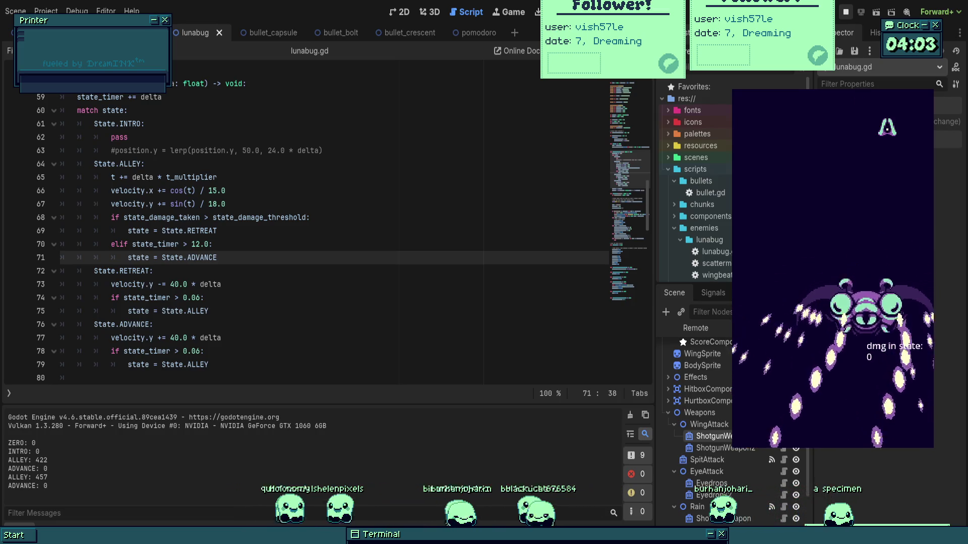
key("F8")
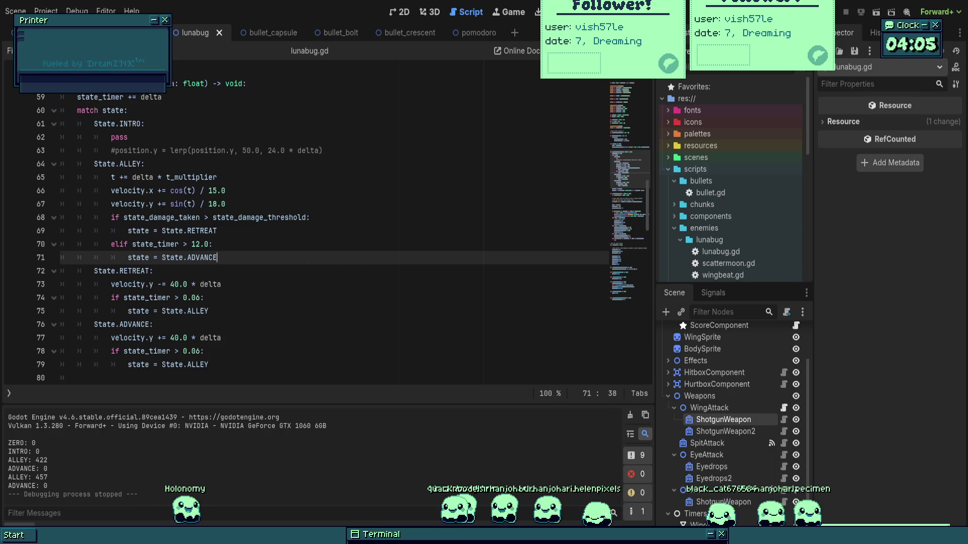
scroll(307, 248, "down", 2)
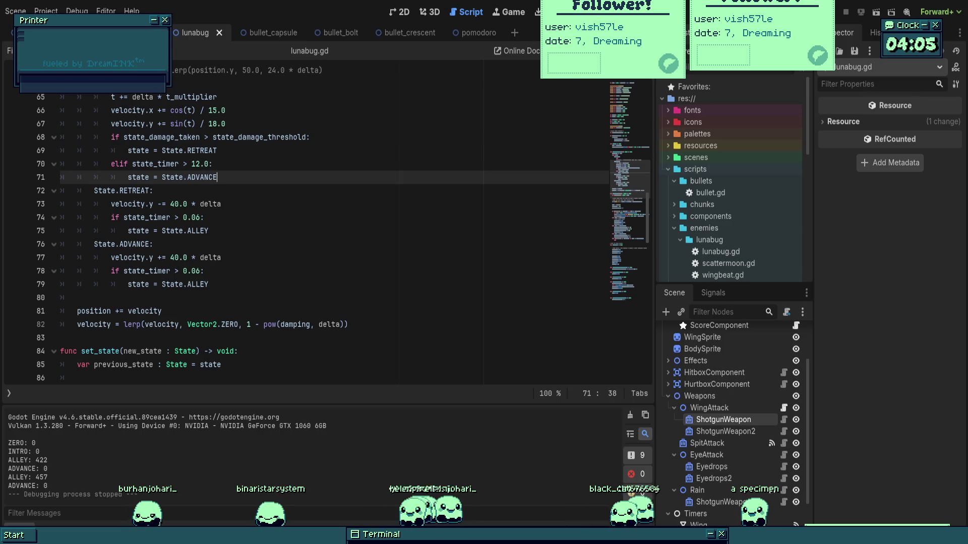
- Change the RETREAT and ADVANCE state timers on lines 74 and 78 from 0.06 to 0.2
left_click(244, 223)
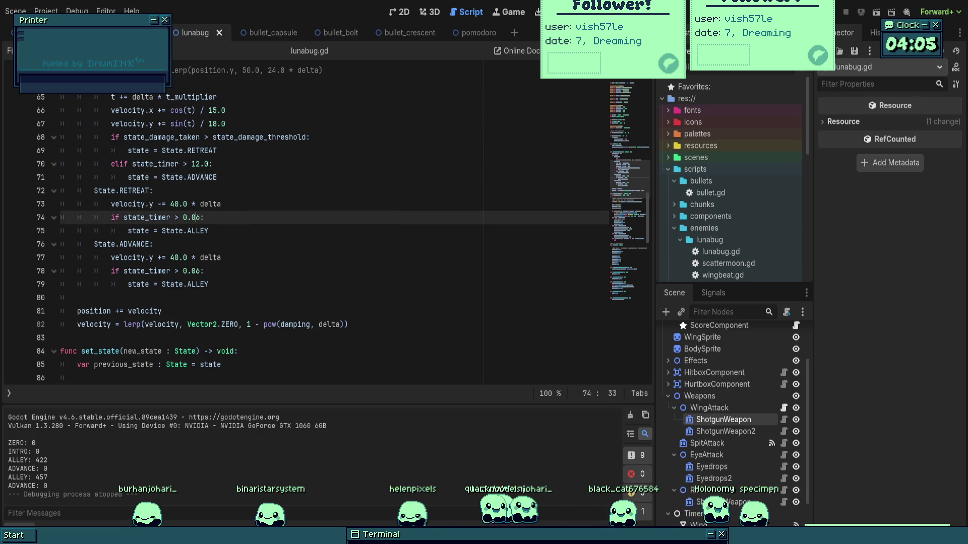
left_click(198, 185)
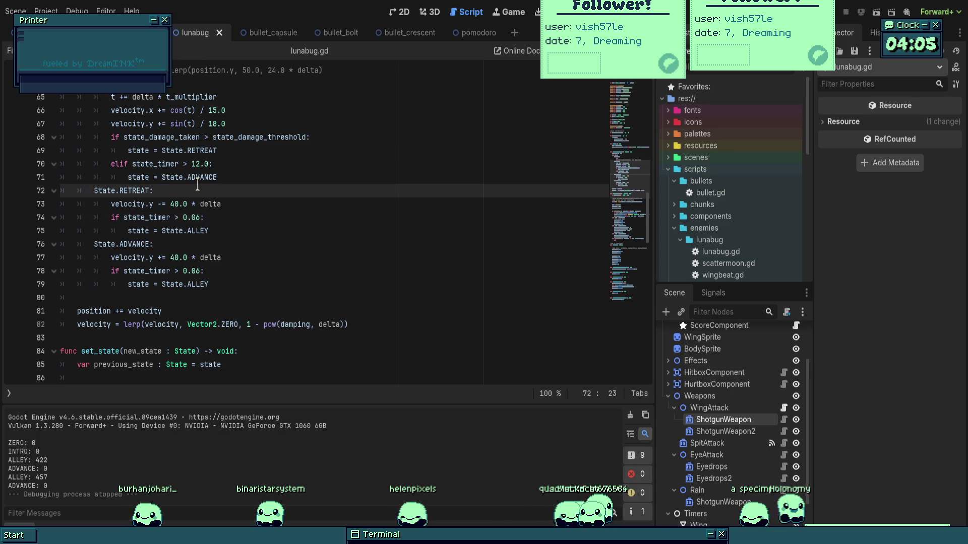
left_click(174, 204)
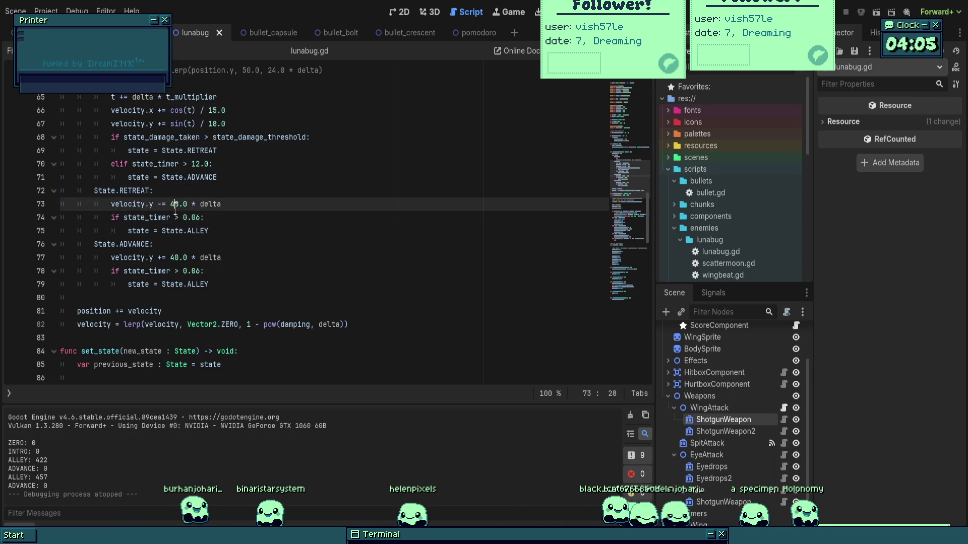
double_click(198, 218)
type("2")
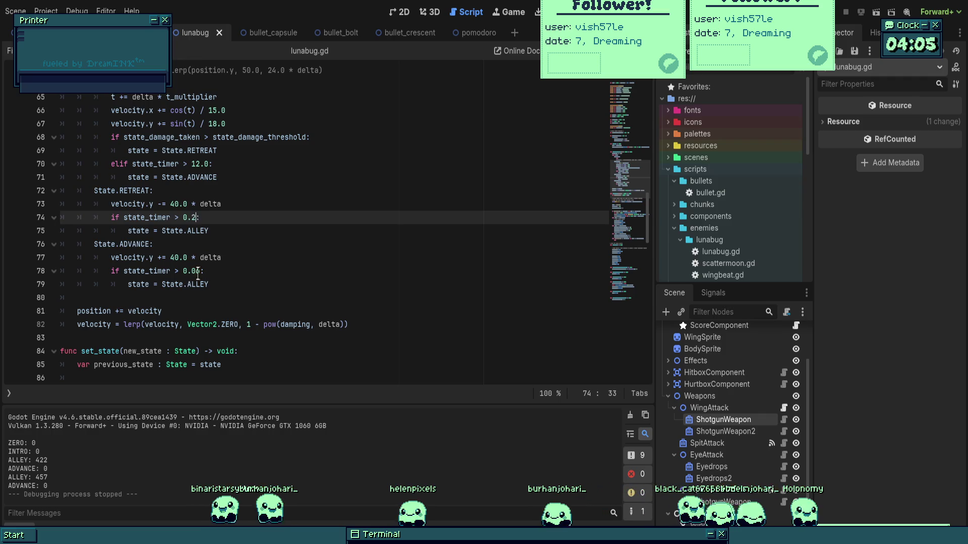
left_click(198, 271)
double_click(197, 270)
type("2")
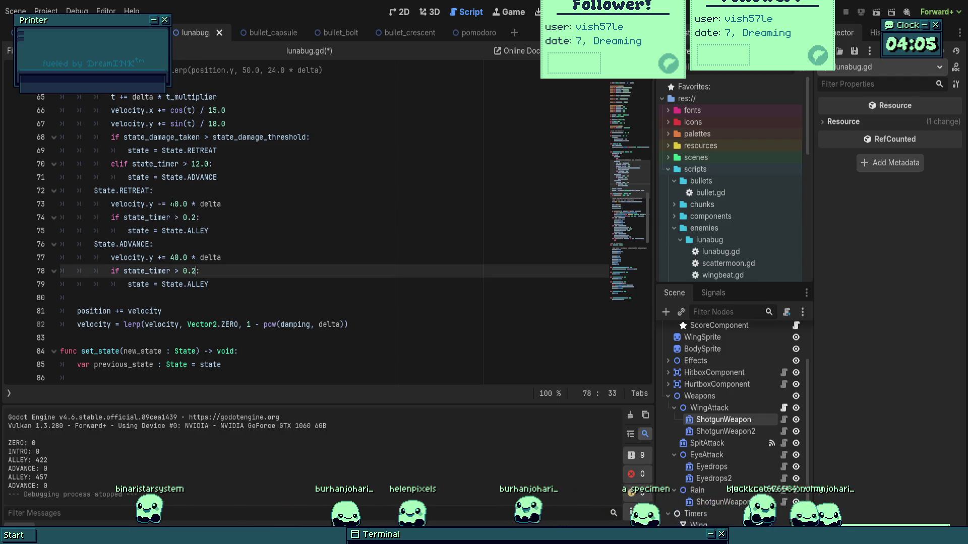
- Set the RETREAT and ADVANCE speeds from 40.0 to 12.0, then save and run the game
double_click(174, 204)
type("12")
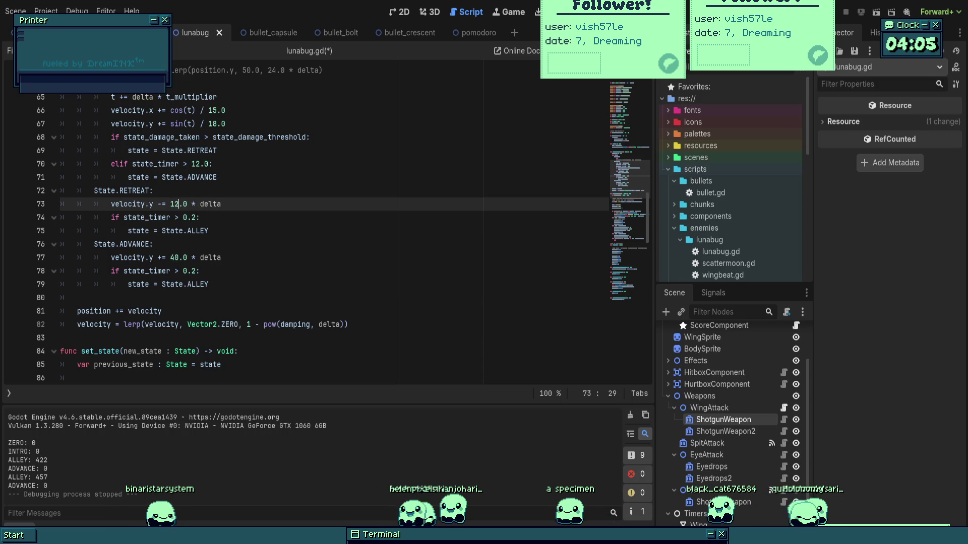
left_click(154, 244)
double_click(174, 258)
type("12")
left_click(272, 204)
key("F5")
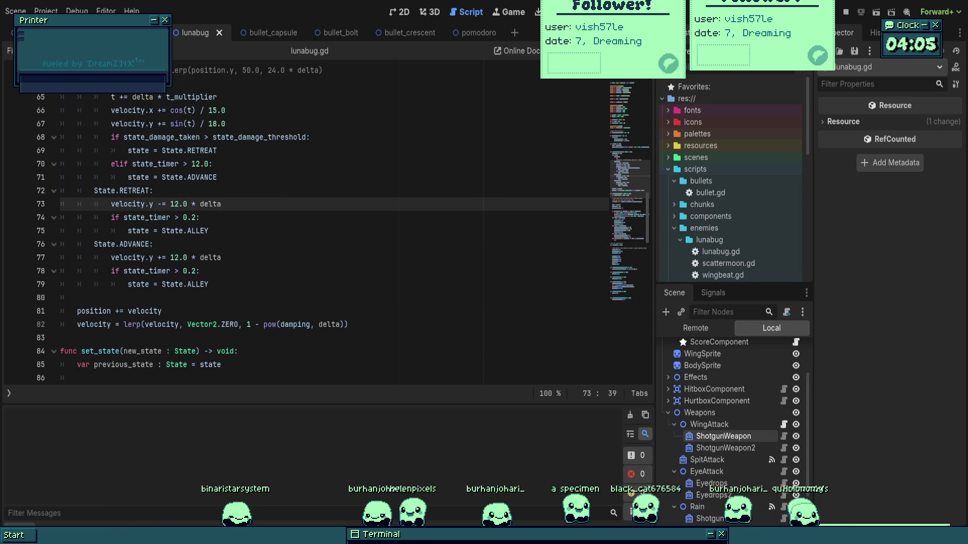
left_click(369, 298)
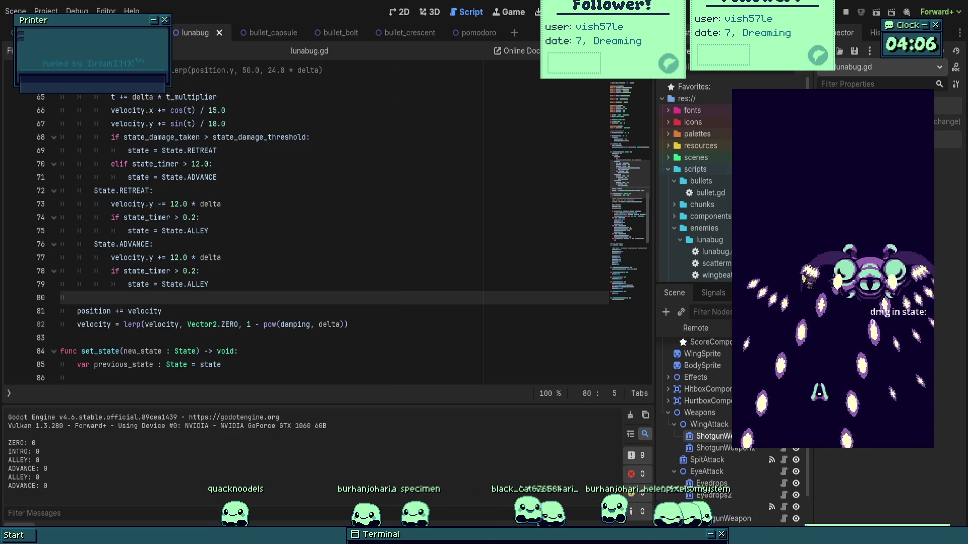
- Playtest the slower RETREAT and ADVANCE movement, stop the game, and return to lines 72 and 78
left_click(406, 191)
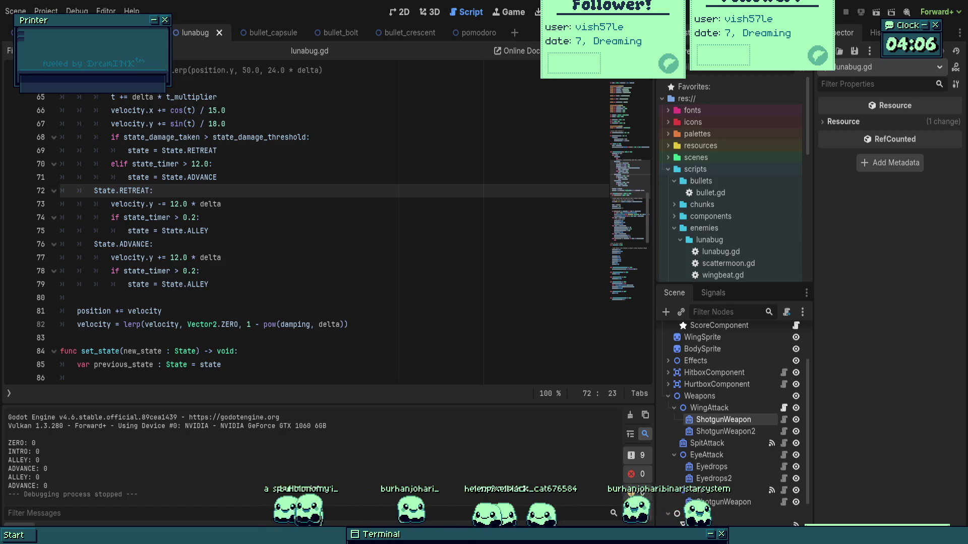
left_click(233, 272)
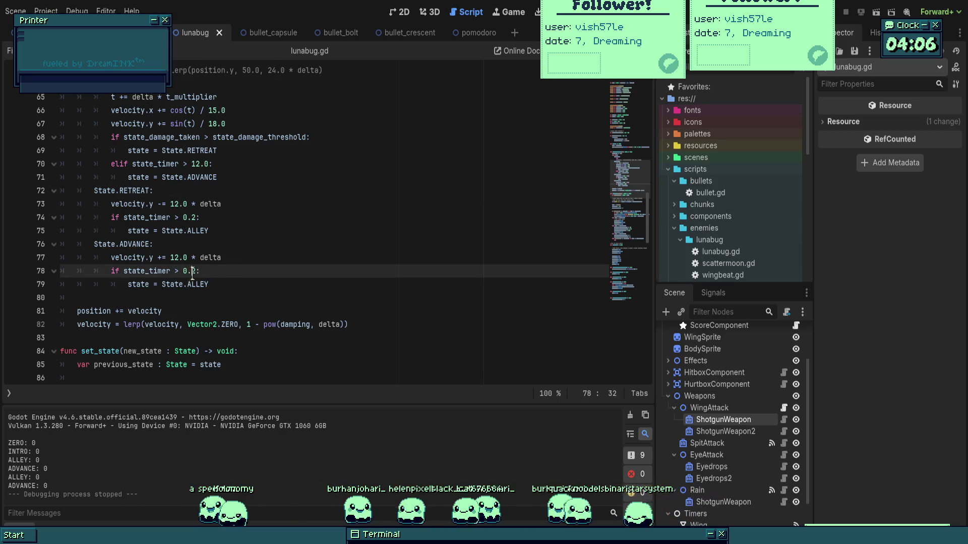
- Raise the state timer to 0.4, save, then run and stop a boss-fight playtest
key("BackSpace")
type("4")
key("Up")
key("Up")
key("Up")
key("Down")
key("End")
key("ctrl+s")
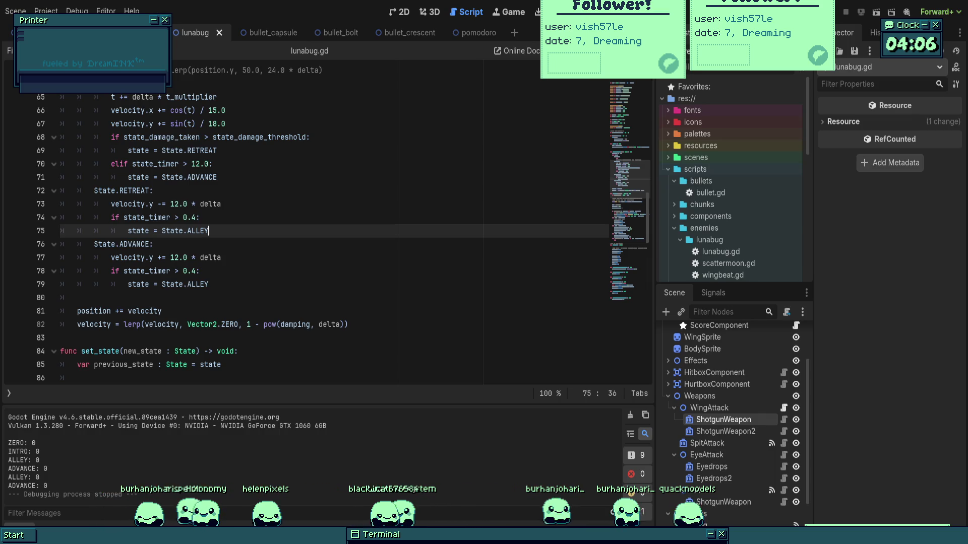
key("F5")
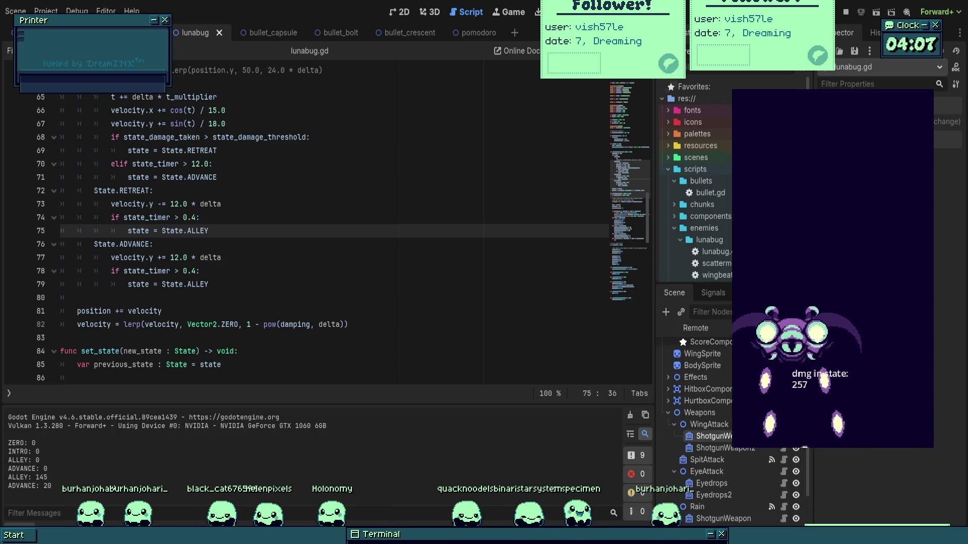
key("F8")
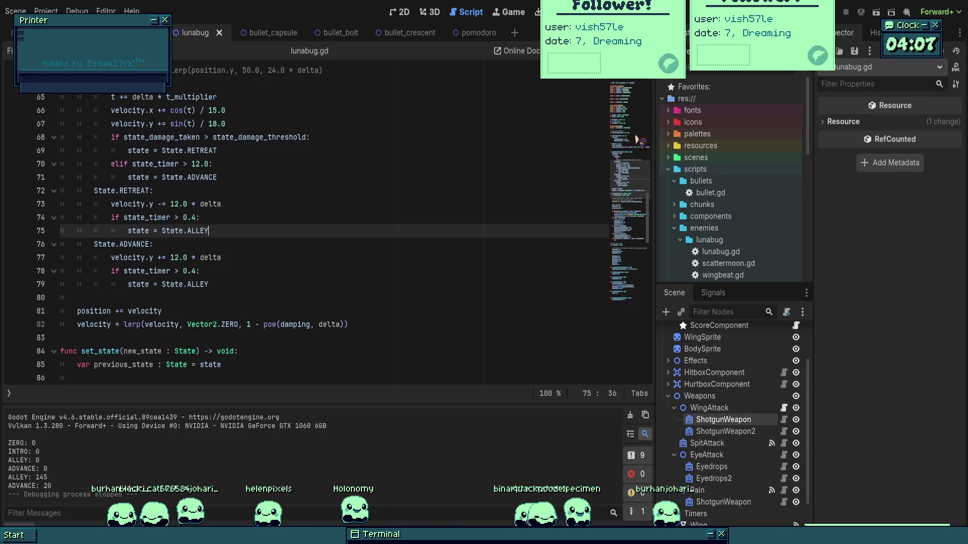
- Review the State.ADVANCE code down to the end of the right wing turn-speed line
left_click(153, 244)
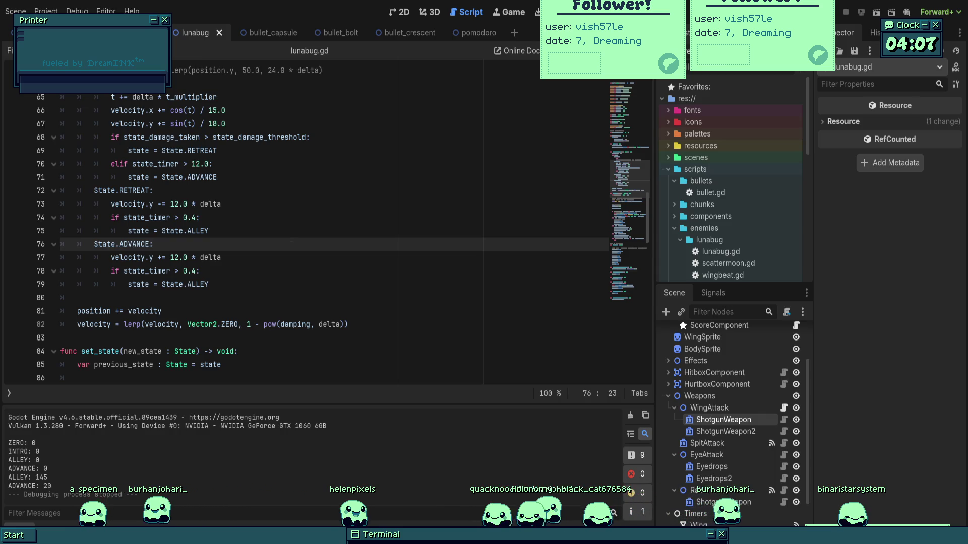
left_click(237, 272)
scroll(236, 272, "up", 1)
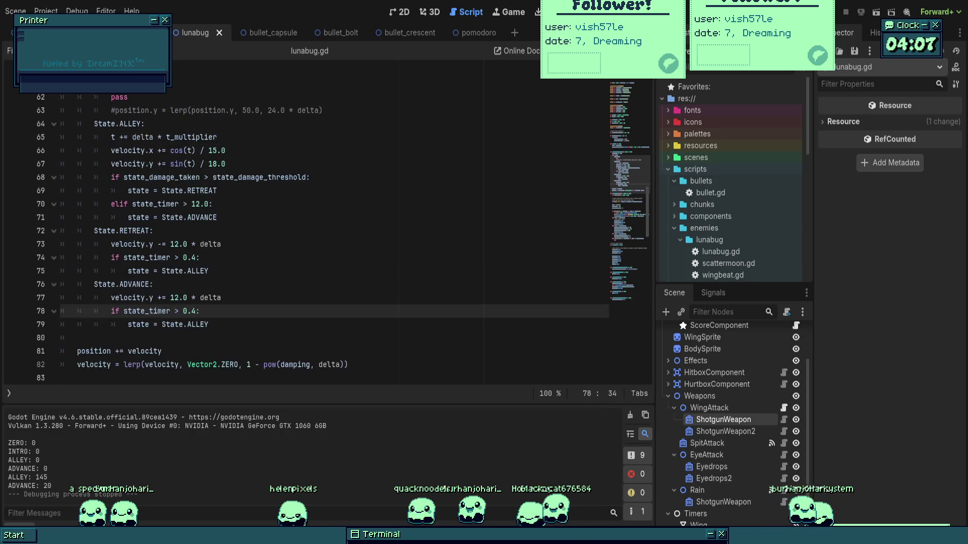
key("Up")
key("Up")
key("Up")
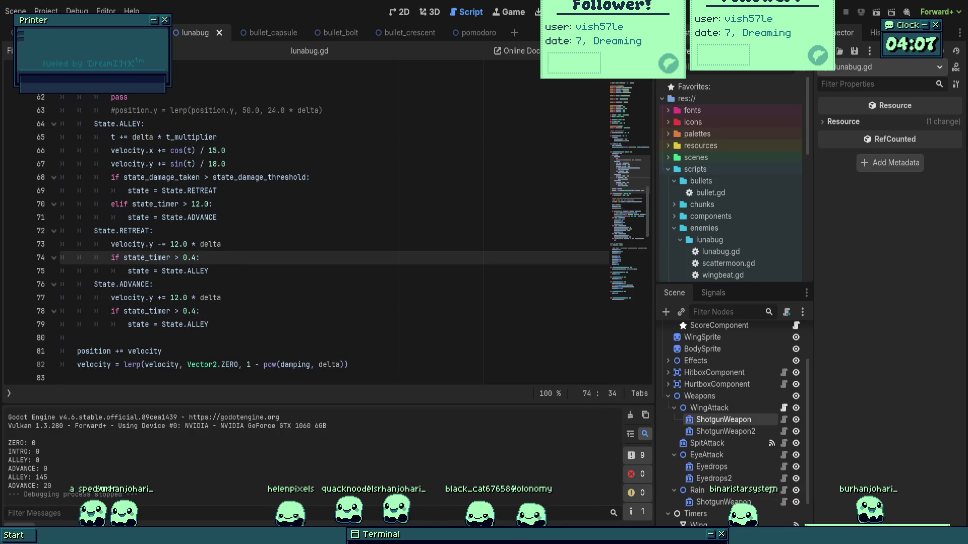
left_click(153, 284)
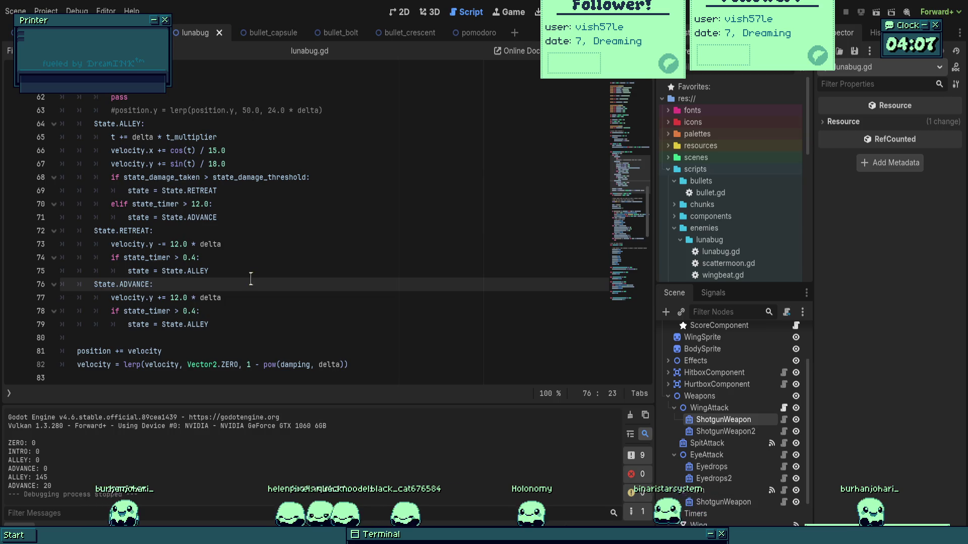
scroll(249, 282, "down", 10)
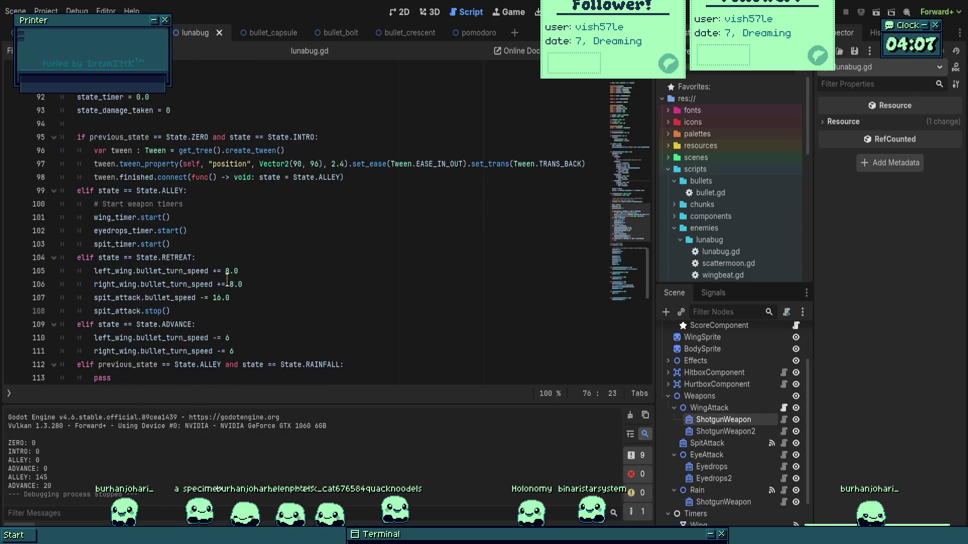
left_click(262, 298)
scroll(262, 297, "down", 2)
left_click(231, 262)
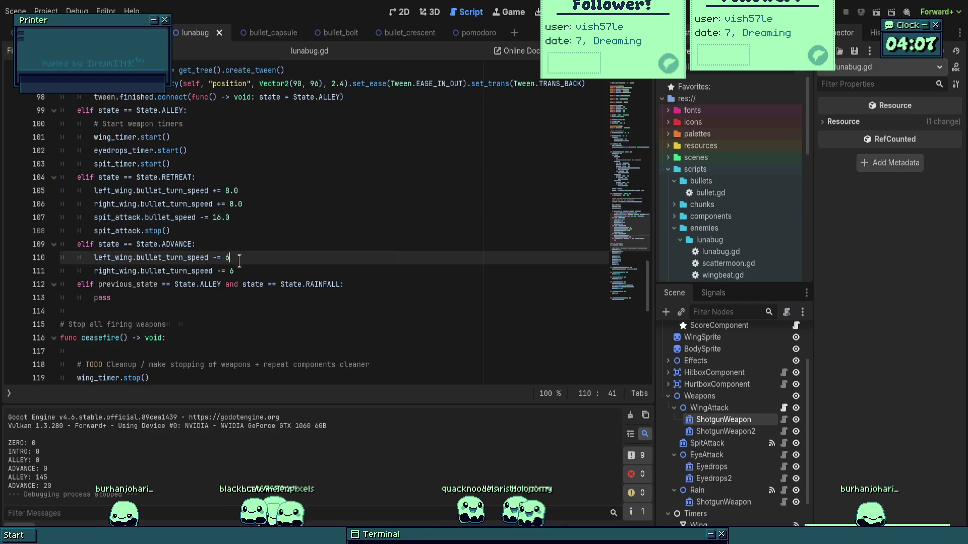
left_click(261, 271)
left_click(247, 243)
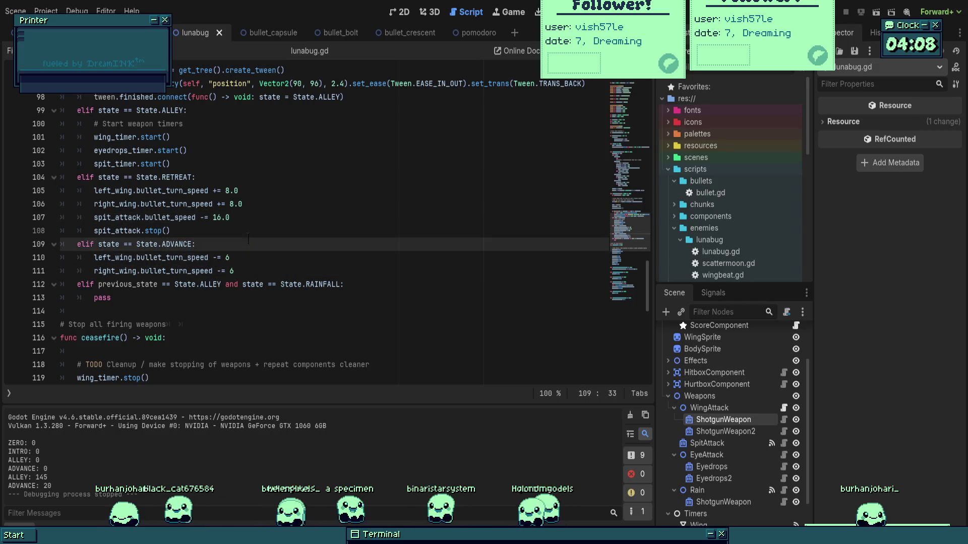
left_click(282, 271)
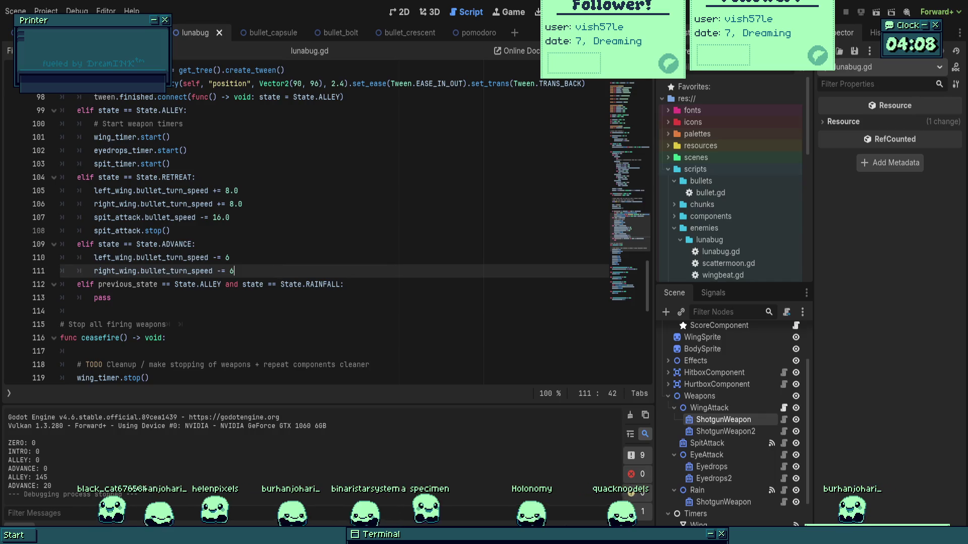
- Add a new line below the wing turn-speed lines and autocomplete 'eyedrop.'
key("Return")
type("eyed")
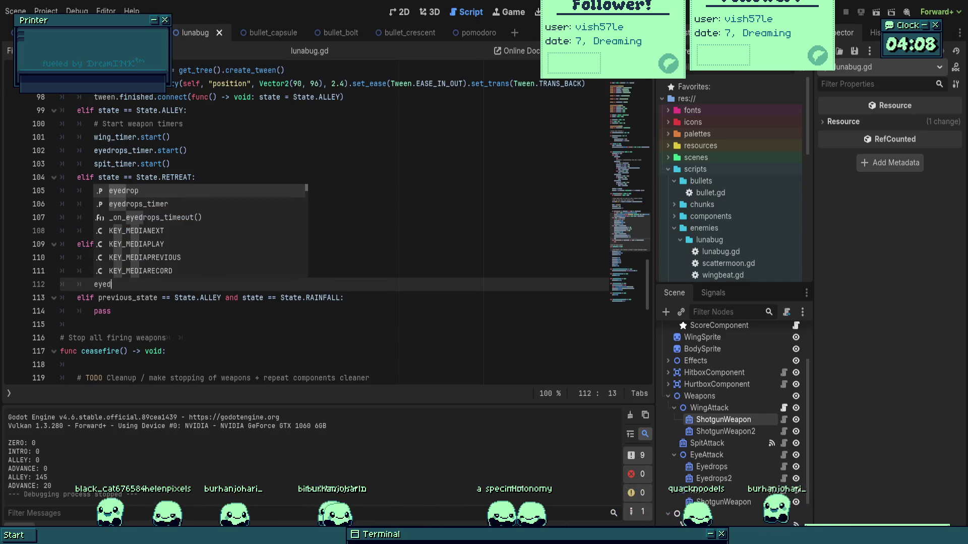
key("Down")
key("Up")
key("Down")
key("Up")
key("Return")
type(".")
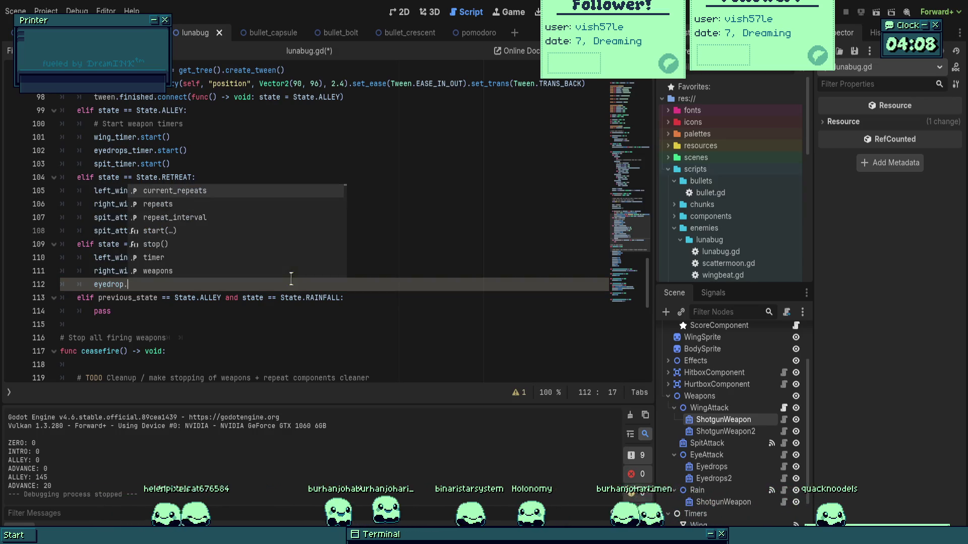
- Scroll through the script and switch to the lunabug scene's 2D view
scroll(302, 227, "down", 6)
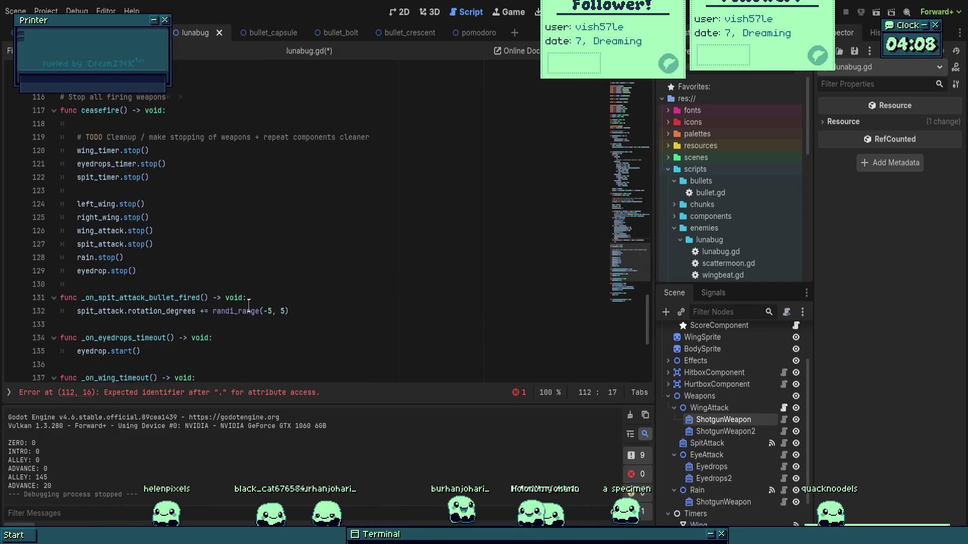
scroll(248, 305, "up", 11)
scroll(248, 298, "down", 3)
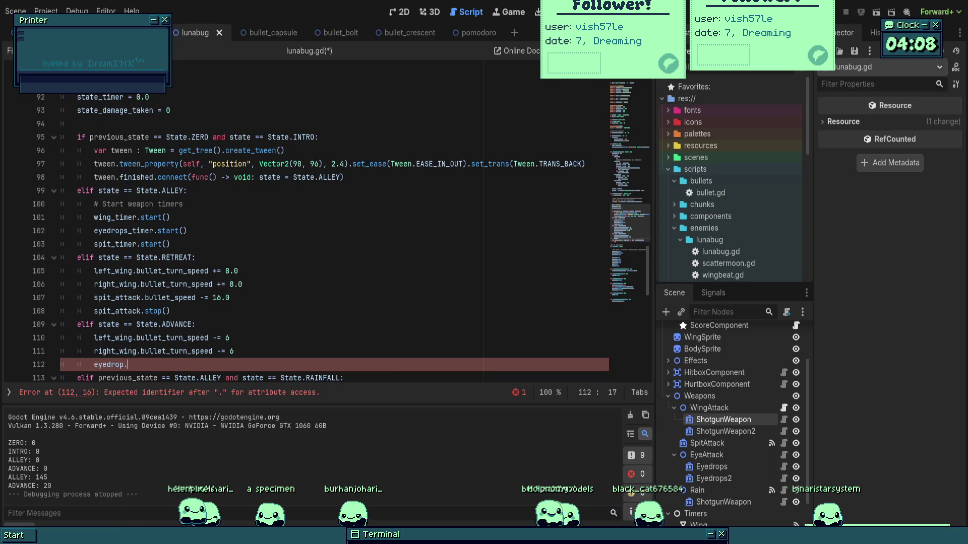
scroll(392, 303, "up", 15)
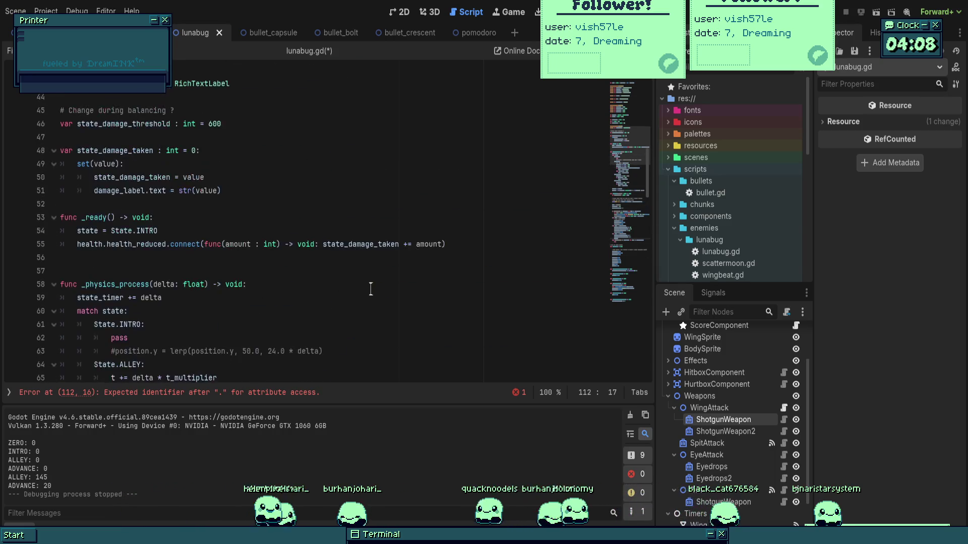
scroll(372, 285, "down", 3)
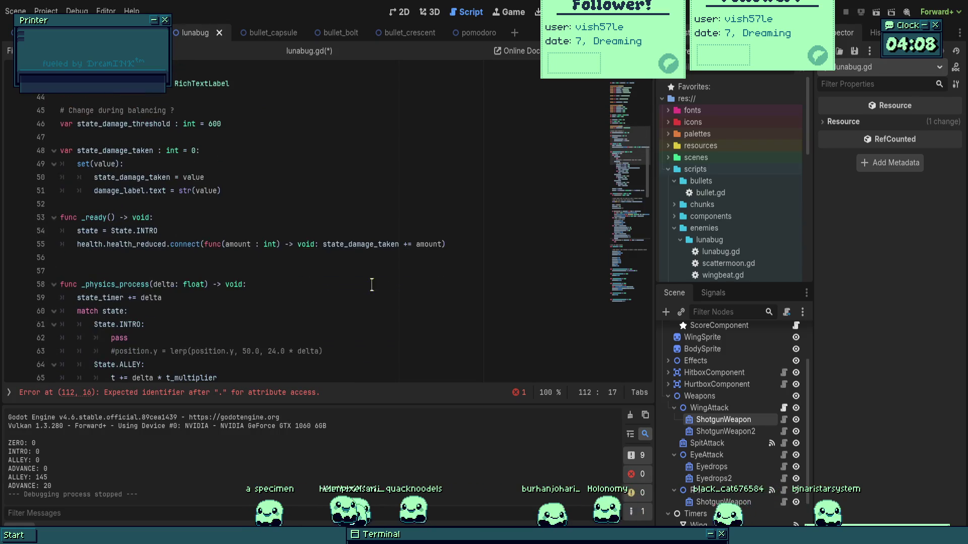
scroll(372, 284, "down", 13)
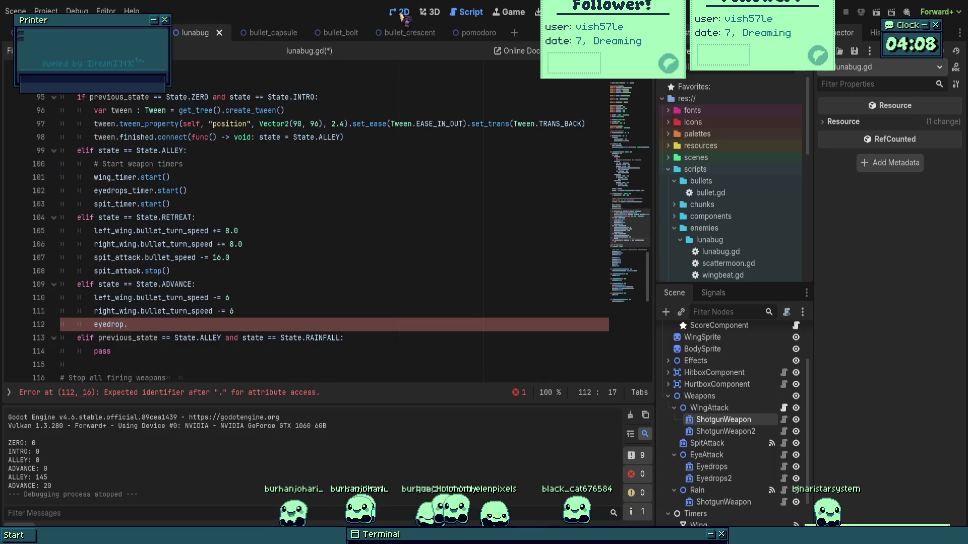
key("ctrl+F1")
scroll(393, 161, "up", 5)
- Inspect the EyeAttack and Eyedrops2 nodes to check the eyedrop repeats and repeat interval
left_click(720, 455)
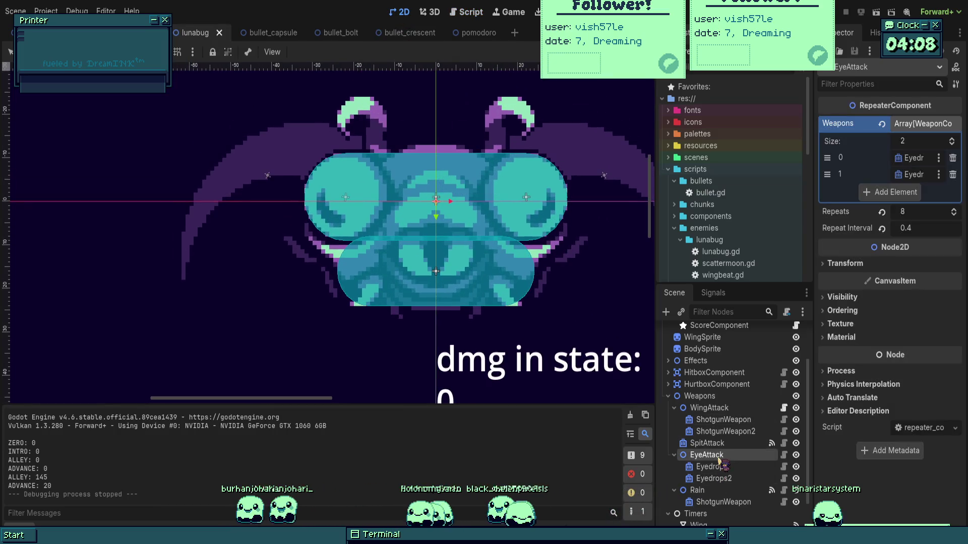
left_click(721, 467)
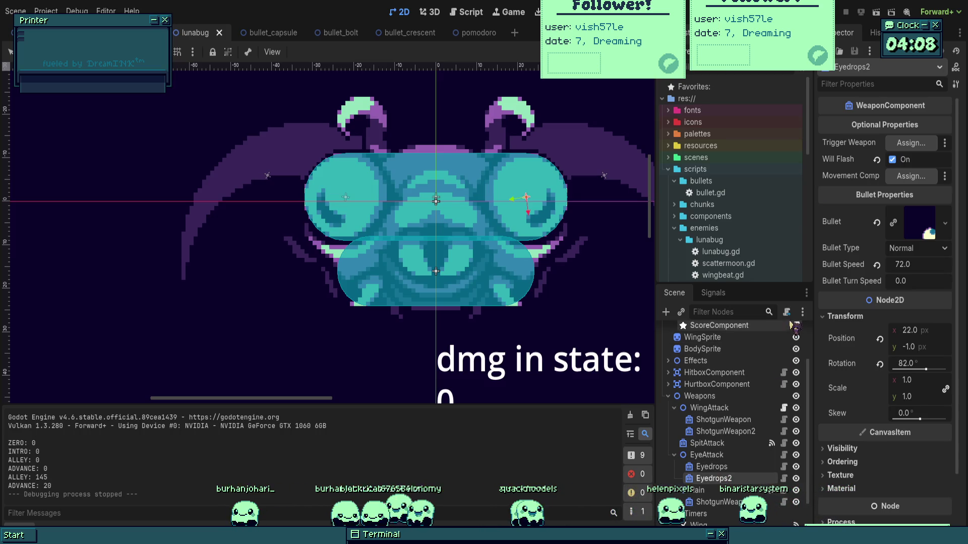
left_click(477, 14)
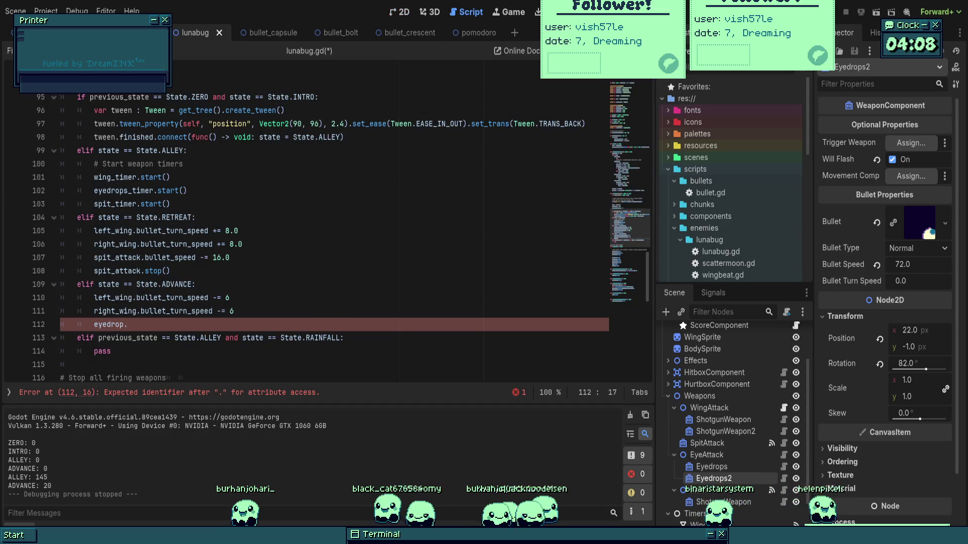
key("ctrl+space")
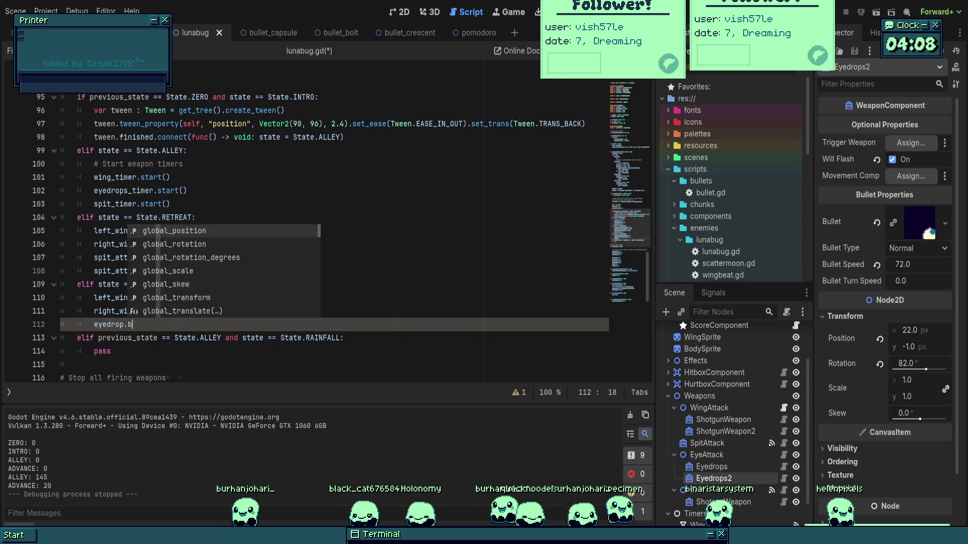
key("BackSpace")
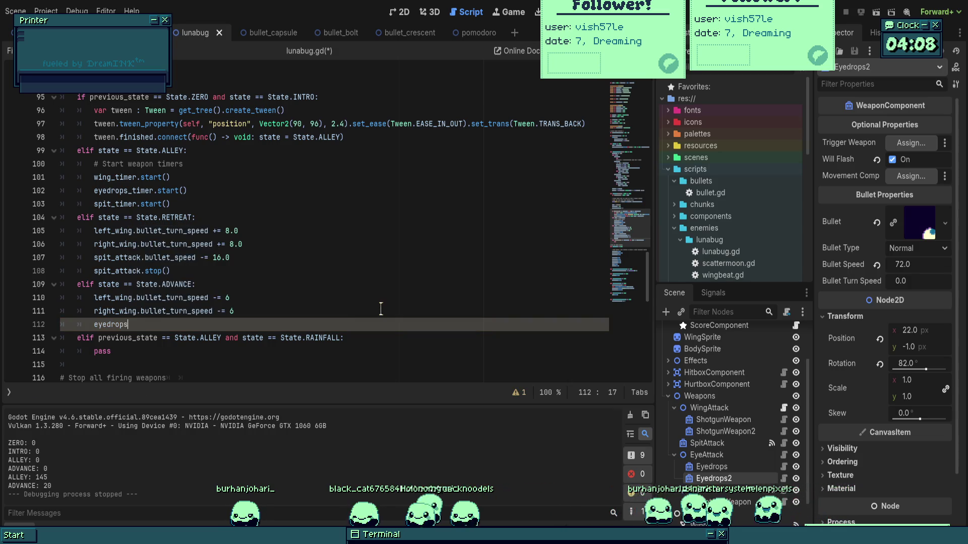
scroll(381, 308, "up", 1)
scroll(341, 296, "up", 20)
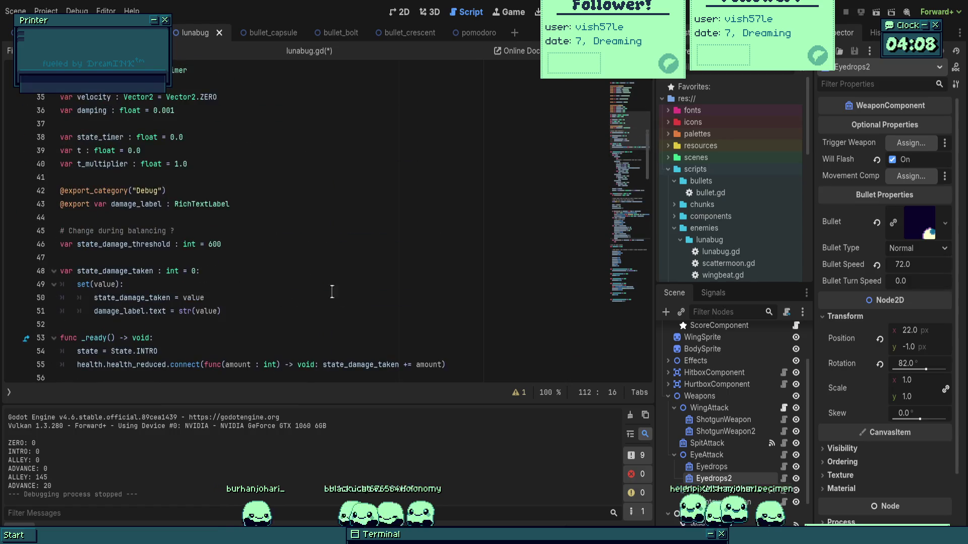
scroll(328, 227, "up", 3)
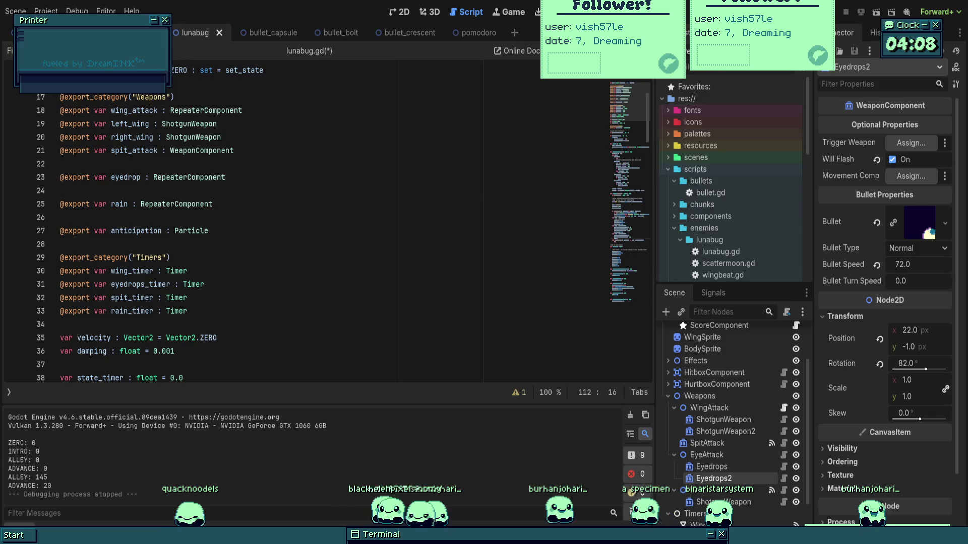
scroll(719, 486, "up", 2)
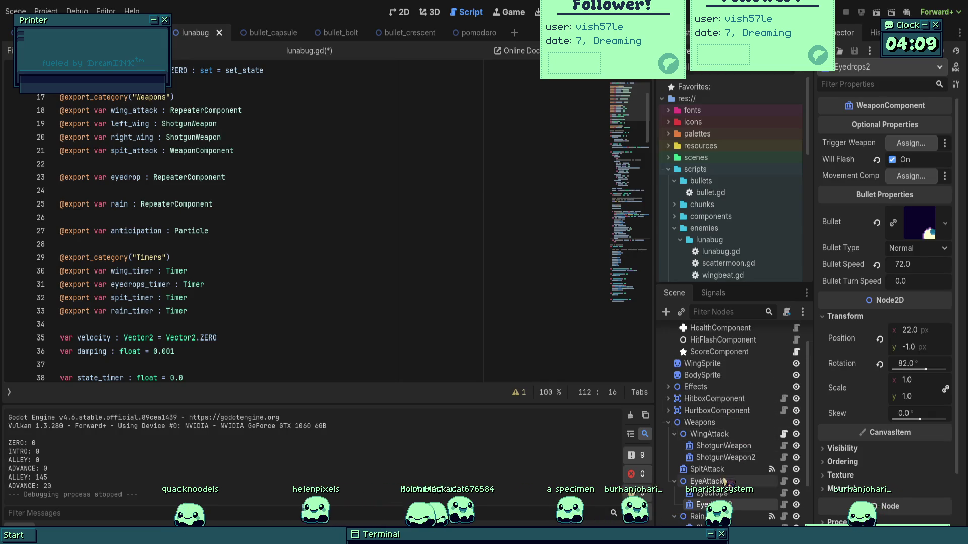
left_click(706, 481)
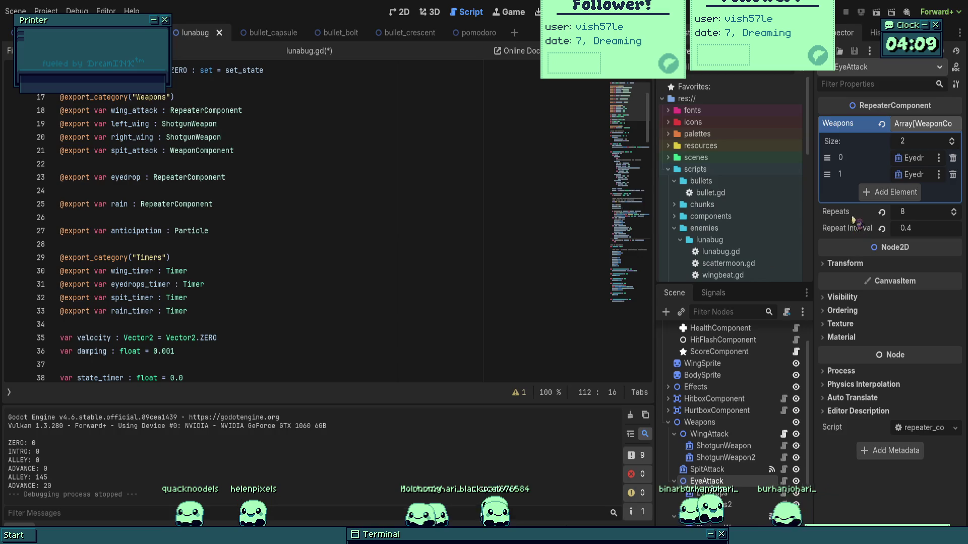
scroll(302, 226, "down", 4)
scroll(225, 289, "down", 15)
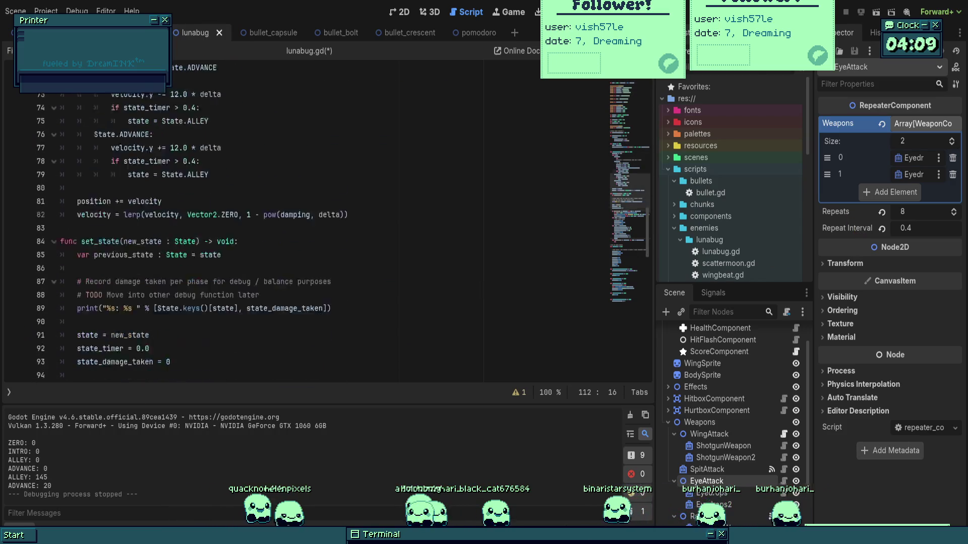
scroll(225, 289, "down", 5)
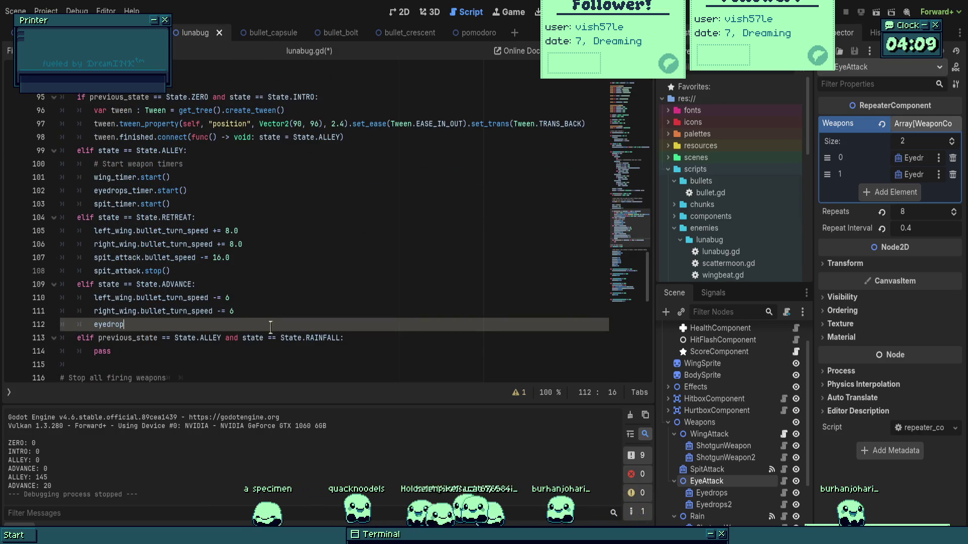
- Add 'eyedrop.repeats -= 2' to the ADVANCE branch
type(".repe")
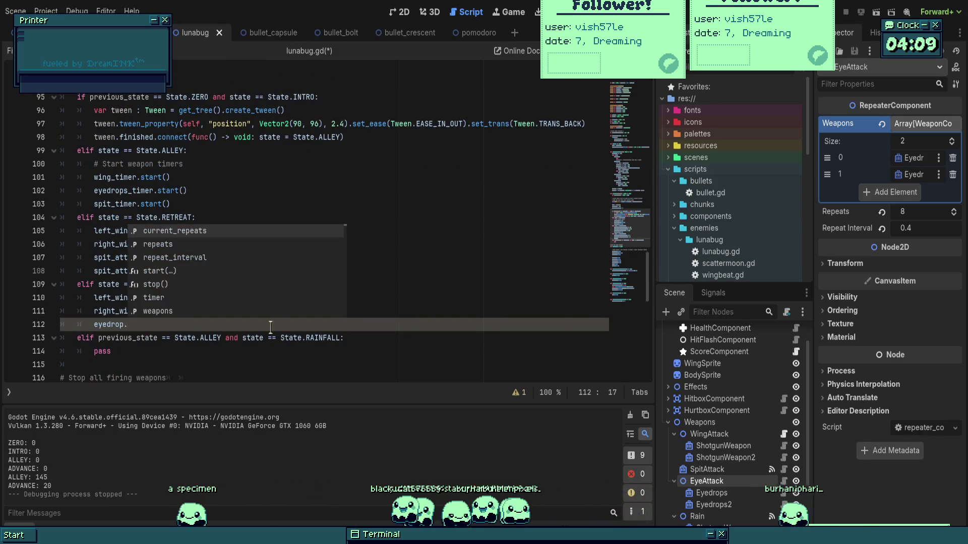
key("Return")
type("= ")
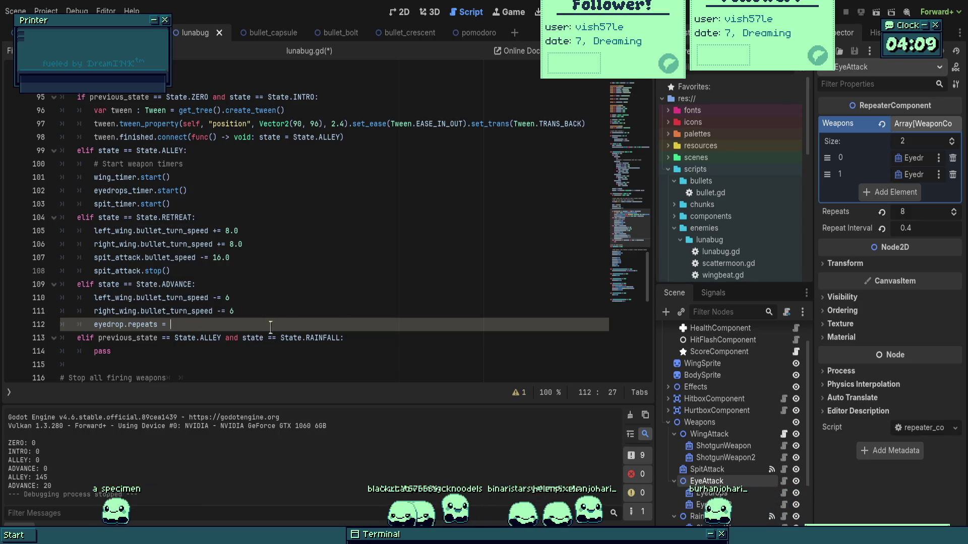
key("BackSpace")
key("BackSpace")
type("-= 2")
key("Return")
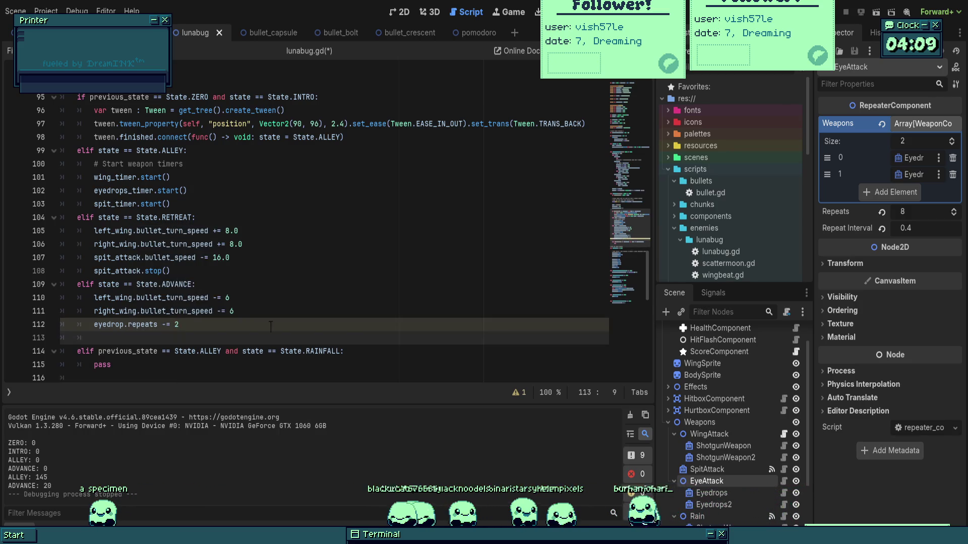
type("eye.")
- Add 'eyedrop.repeat_interval += 0.1' below it and save lunabug.gd
key("BackSpace")
type("drop.rep")
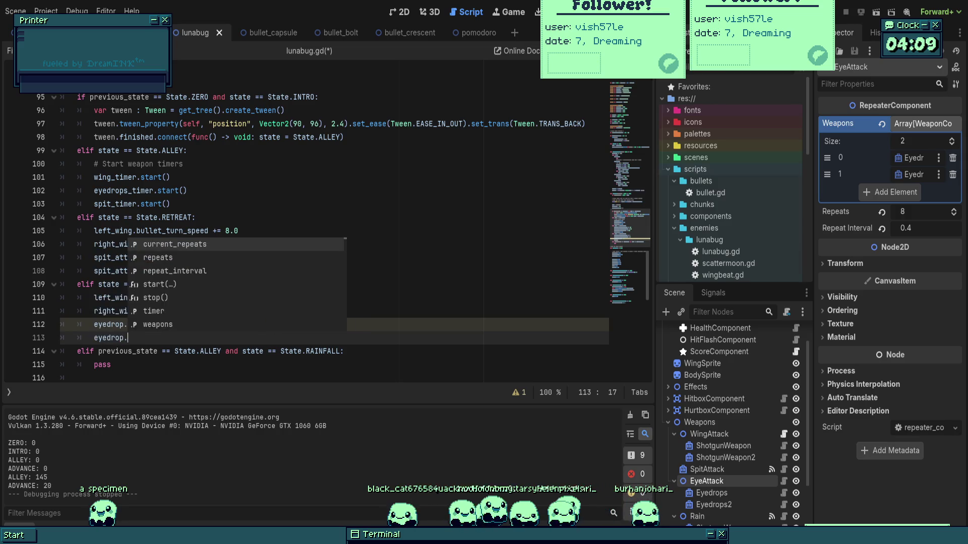
key("Down")
key("Return")
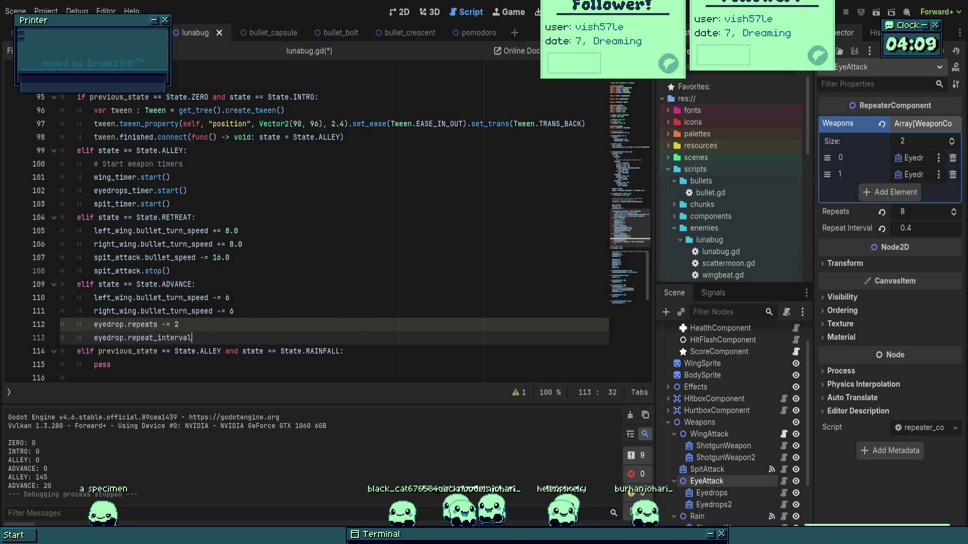
type(" += 0.")
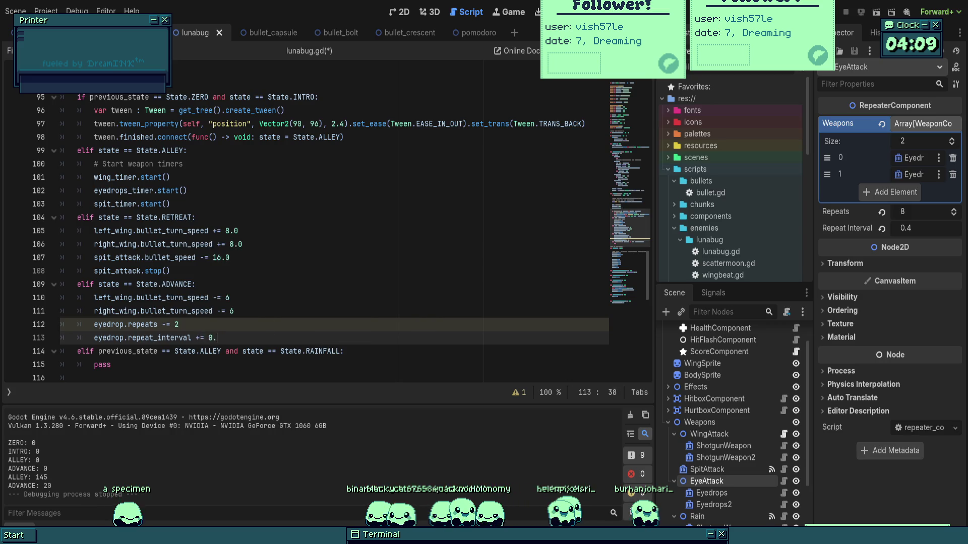
scroll(271, 327, "down", 2)
key("ctrl+s")
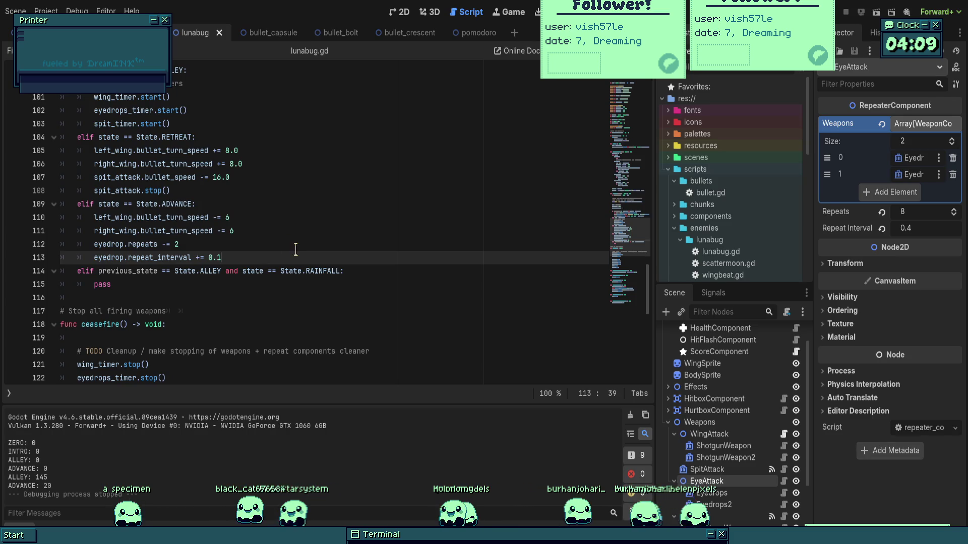
scroll(334, 232, "up", 2)
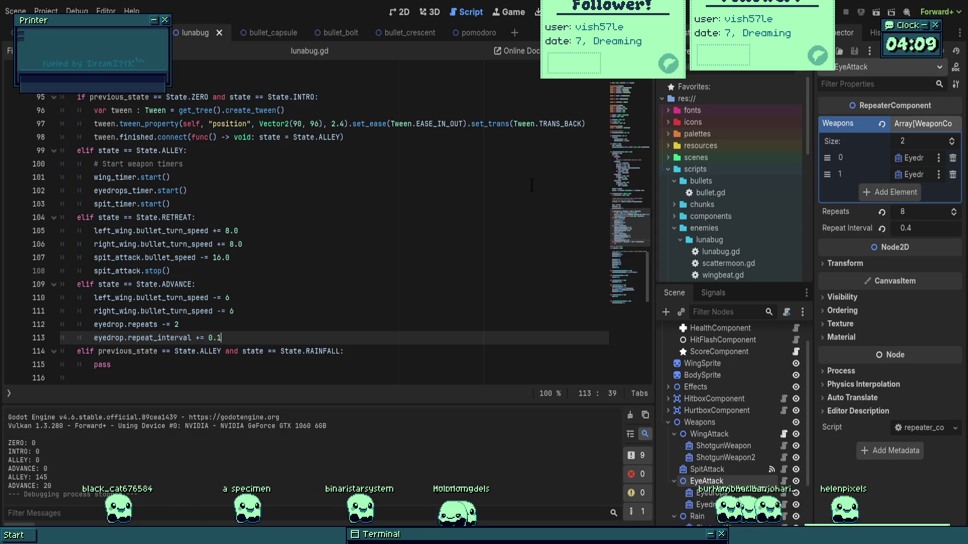
- Add a 'Separate power down / power up into functions' comment below the timer start calls
left_click(568, 205)
key("Return")
key("Return")
key("BackSpace")
type("##")
key("BackSpace")
type("Sepe")
key("BackSpace")
type("aret")
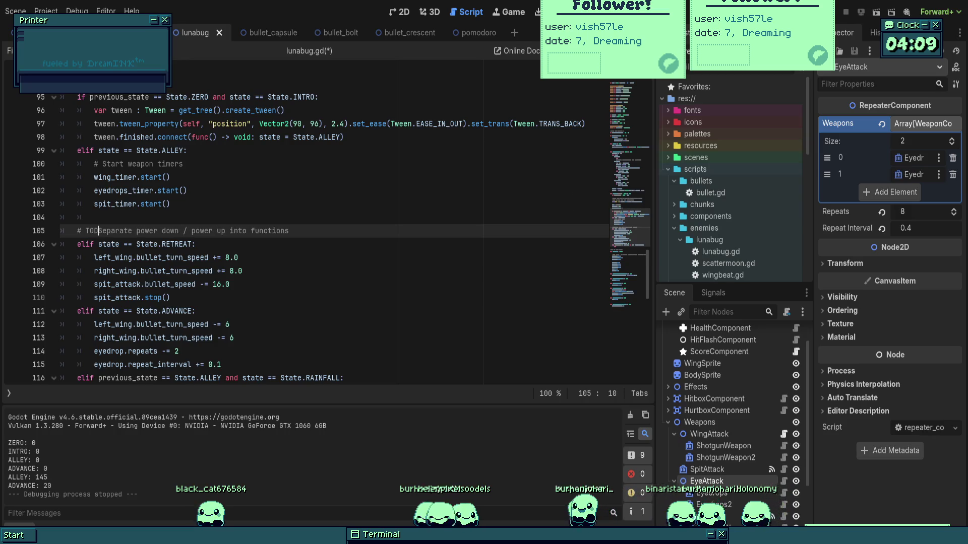
- Fix the typo in the weapon timers TODO comment and save the script
left_click(301, 163)
type("TODO Separate weapon starting wt")
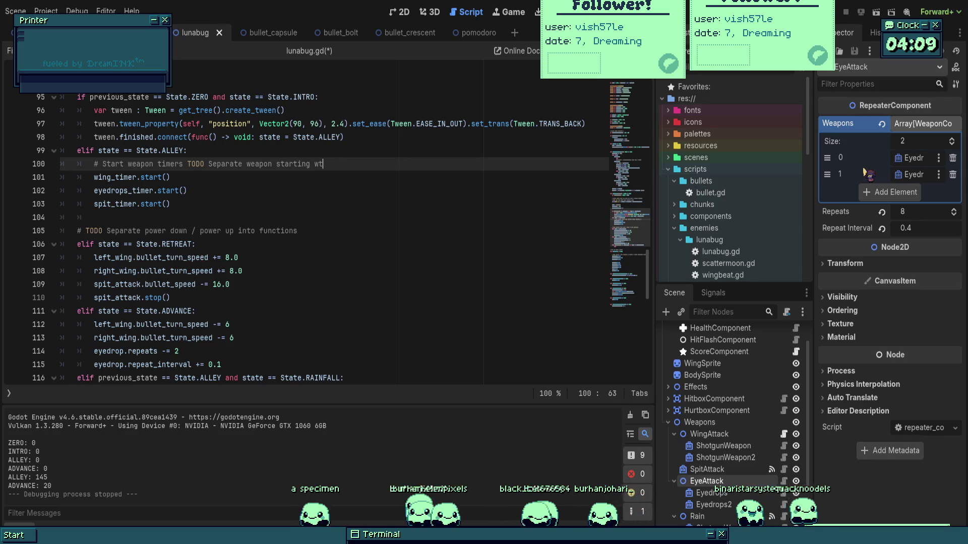
key("BackSpace")
key("BackSpace")
type("timers")
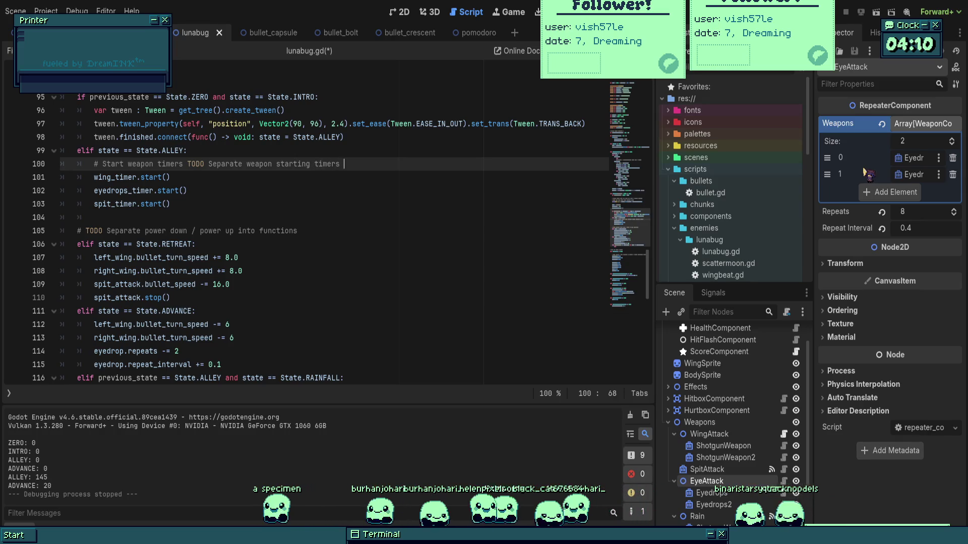
left_click(398, 225)
key("ctrl+s")
- Review the two eyedrop adjustment lines and return to the right wing turn-speed line
scroll(388, 227, "down", 2)
left_click(272, 258)
left_click(235, 284)
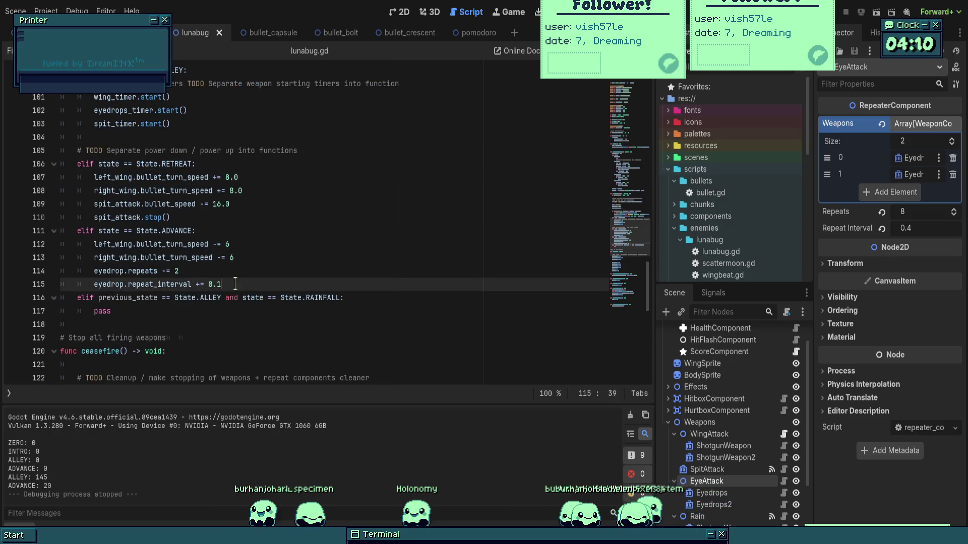
left_click_drag(253, 283, 94, 271)
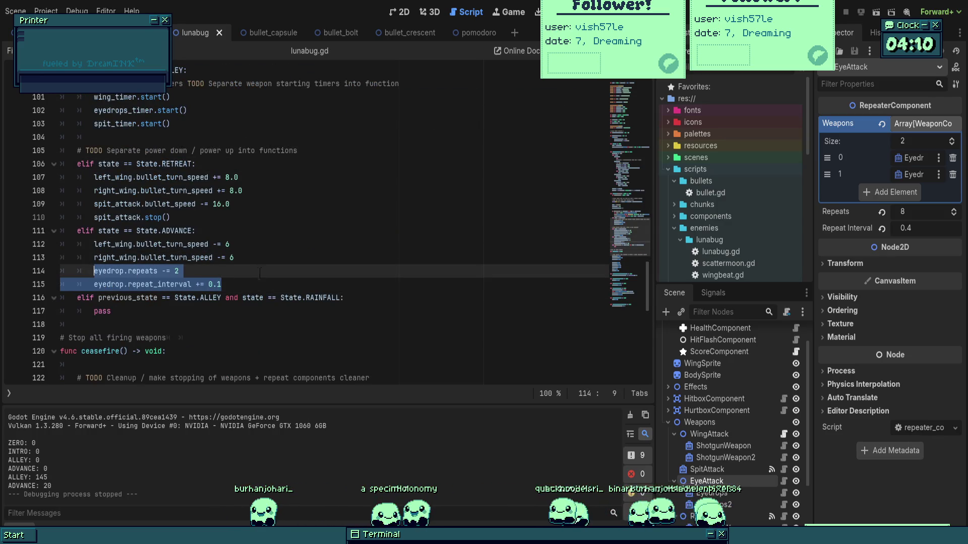
left_click(291, 284)
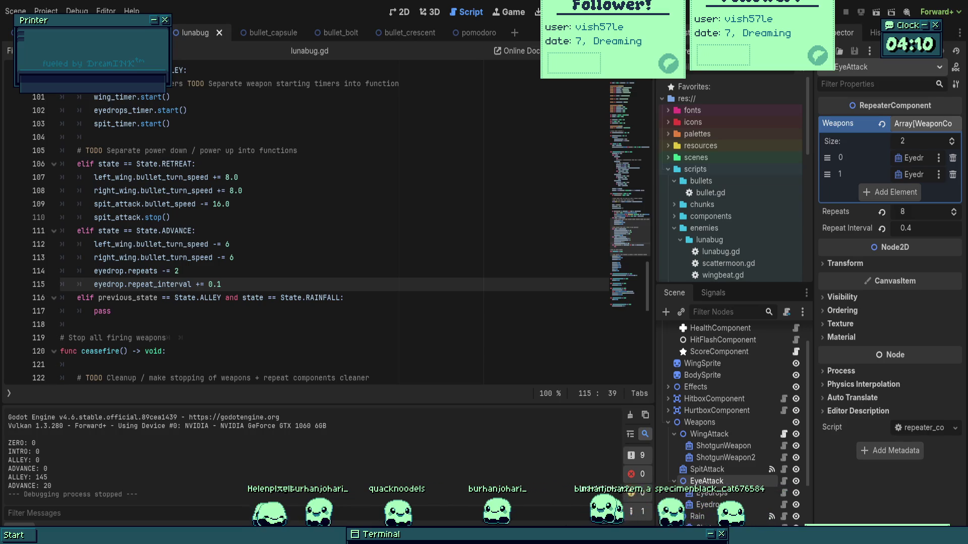
key("Down")
key("Down")
key("Down")
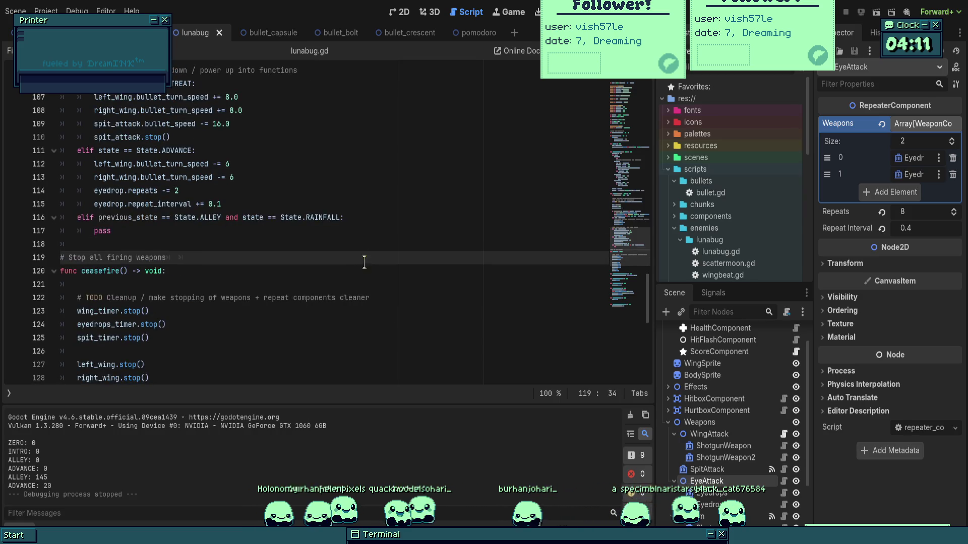
left_click(293, 220)
left_click(279, 202)
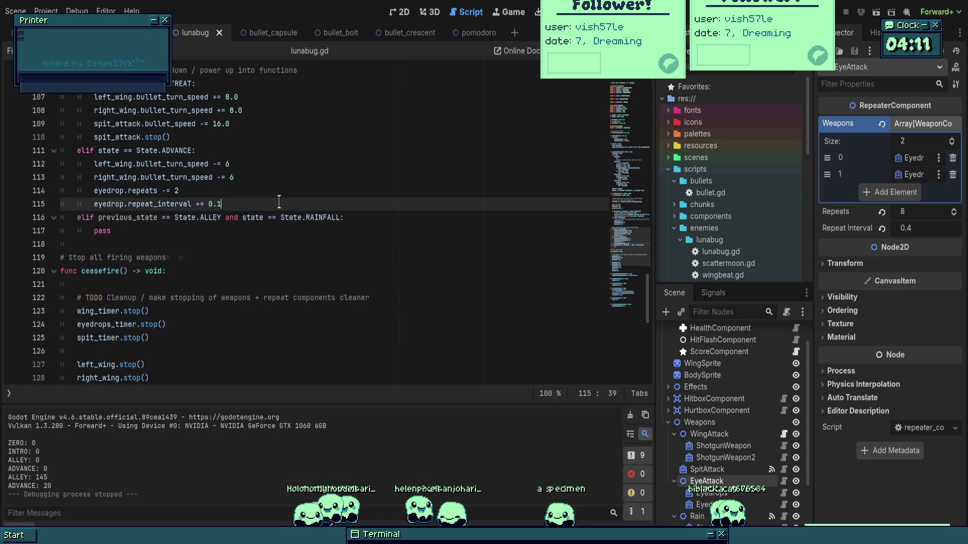
left_click(289, 176)
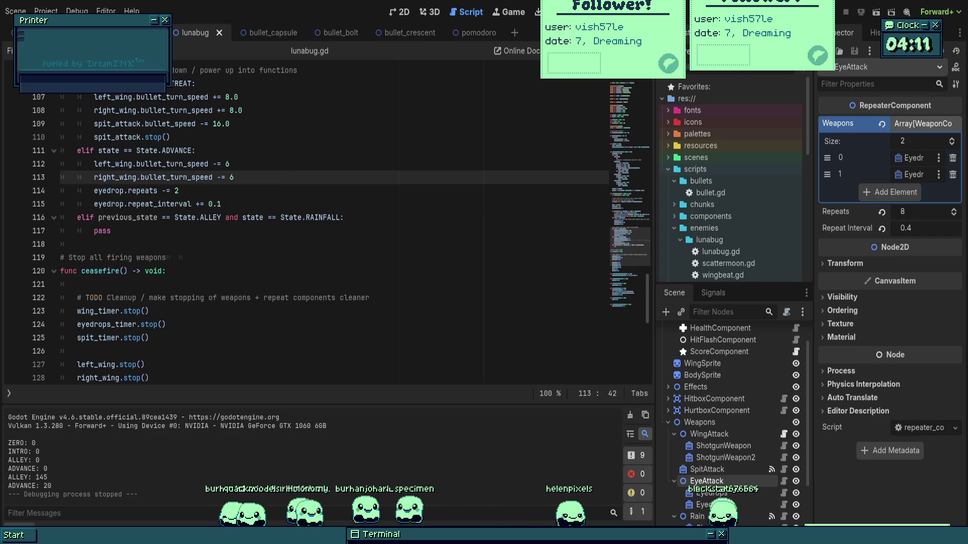
- Check both wing shotguns' Bullets and add 'left_wing.bullets -= 1' to the ADVANCE branch
key("Return")
key("Return")
key("Return")
key("Up")
type("t_wi")
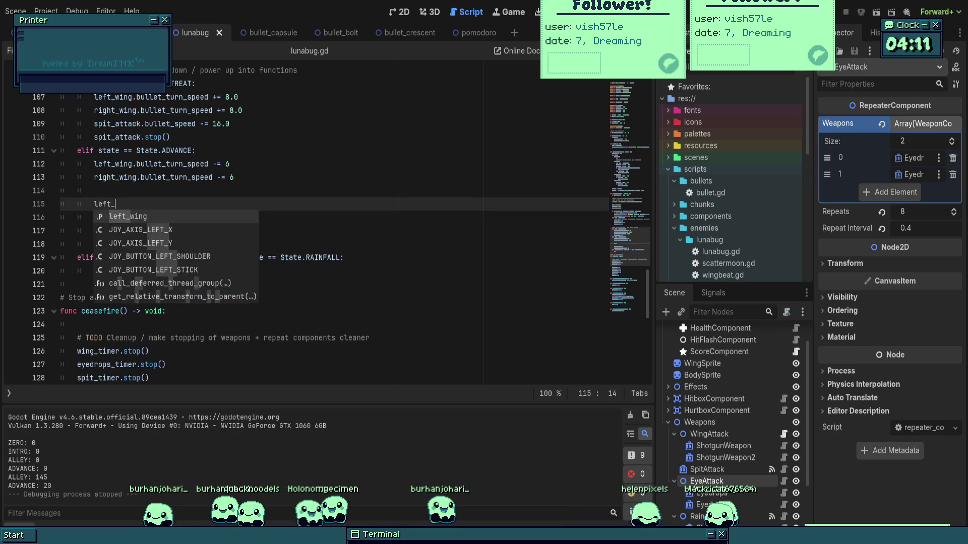
key("Return")
key("Return")
key("BackSpace")
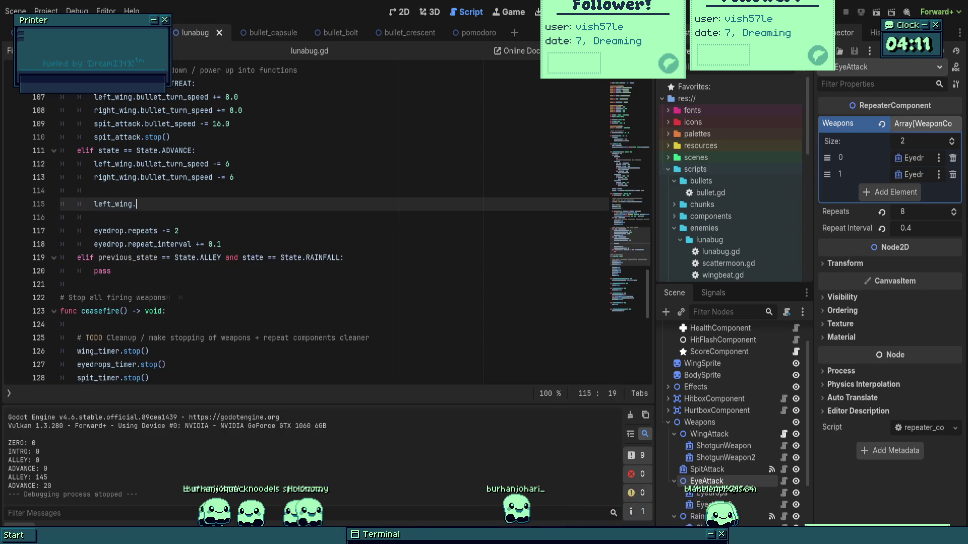
type(".bullets")
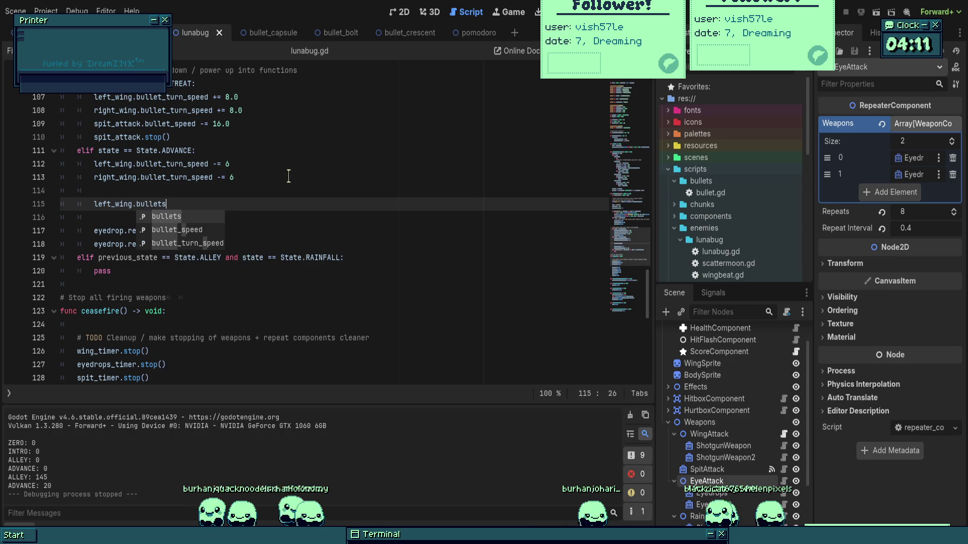
type(" =")
scroll(759, 501, "down", 3)
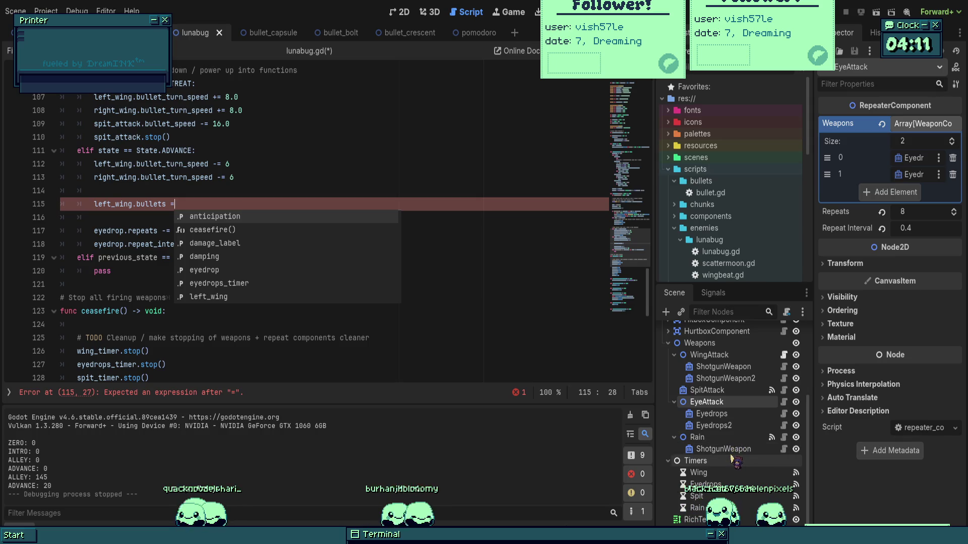
scroll(734, 457, "up", 2)
left_click(724, 394)
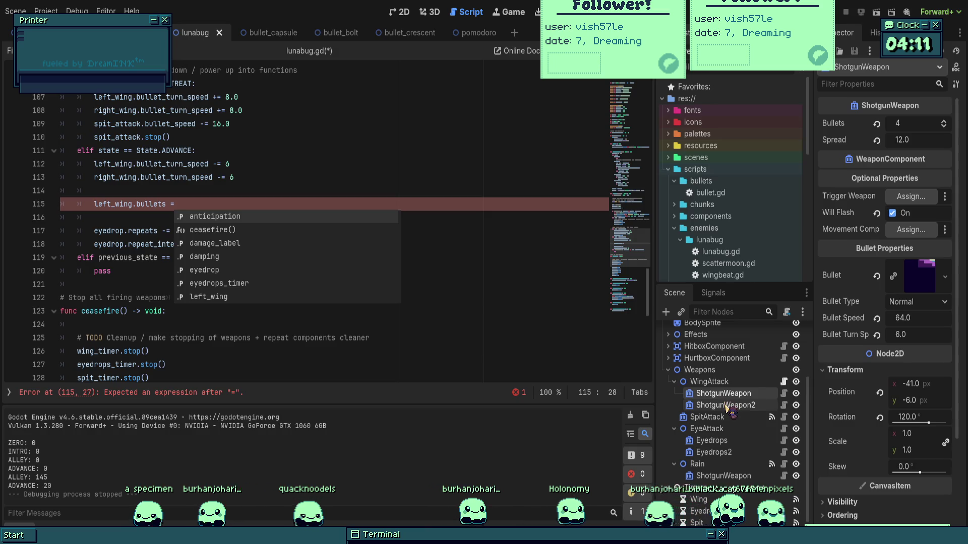
left_click(728, 406)
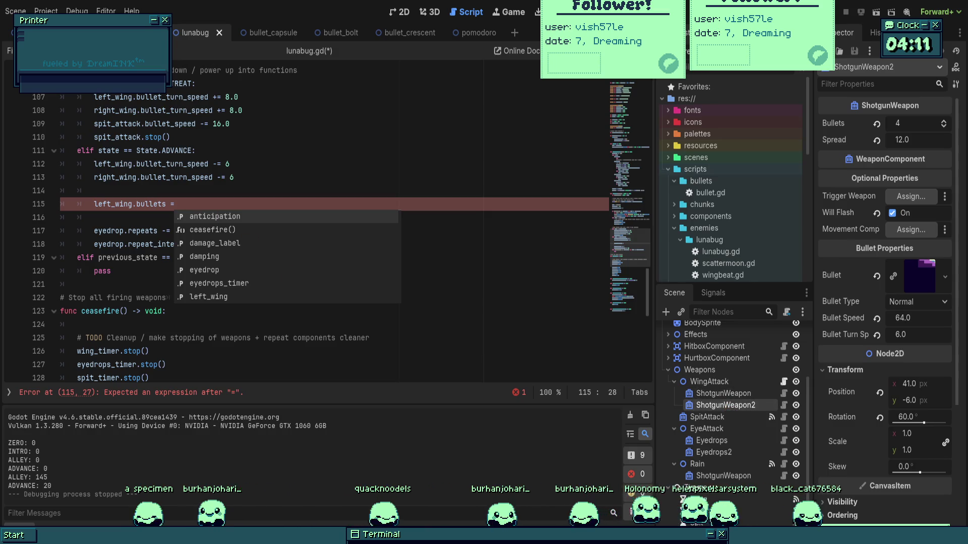
key("BackSpace")
type("-= 1")
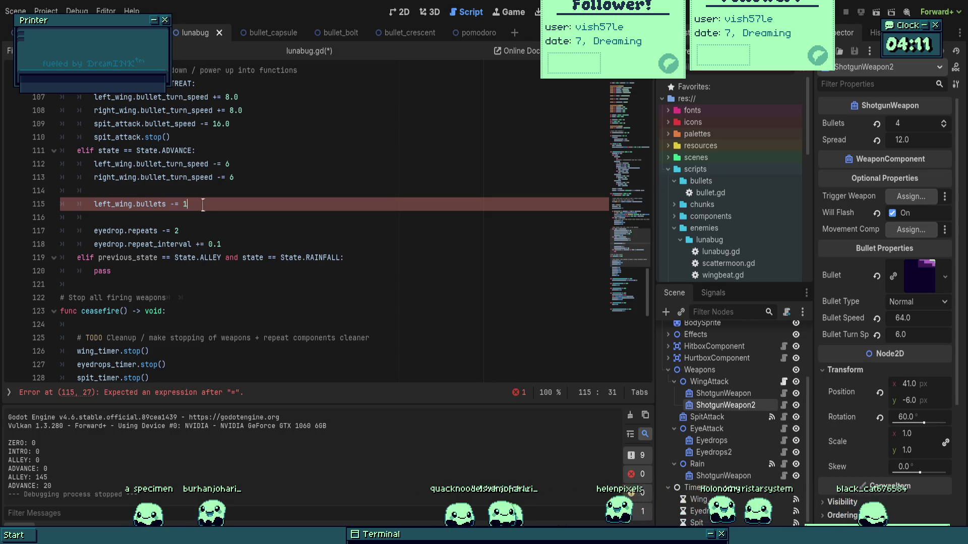
- Add a 'right.wing.bullets -= 1' line, save, and start a new line for the spit attack
key("Return")
type("le")
key("BackSpace")
key("BackSpace")
type("right.wing.bullets ==")
key("BackSpace")
key("BackSpace")
type("-=")
key("ctrl+s")
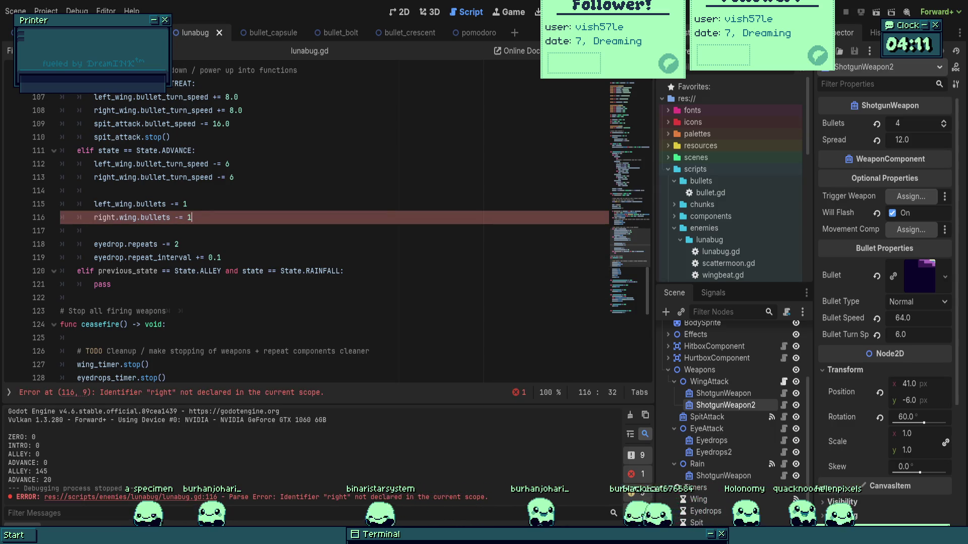
key("Return")
key("Return")
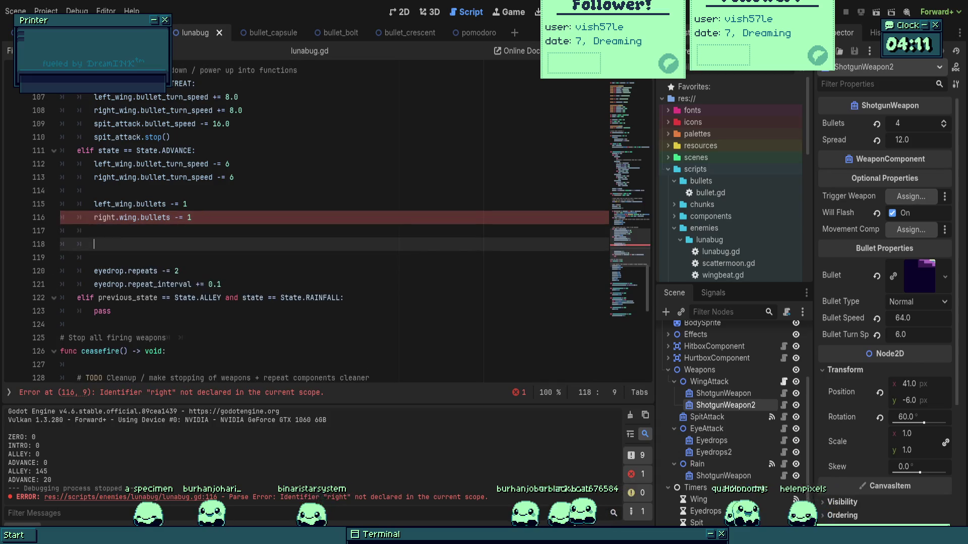
type("spit")
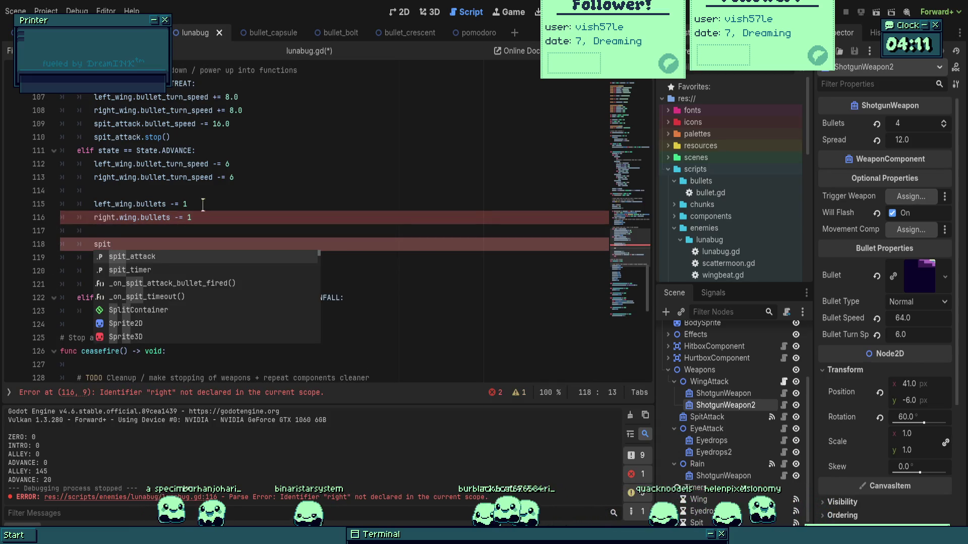
- Type 'spit_attack' on the new line below the right wing bullets line
left_click(119, 217)
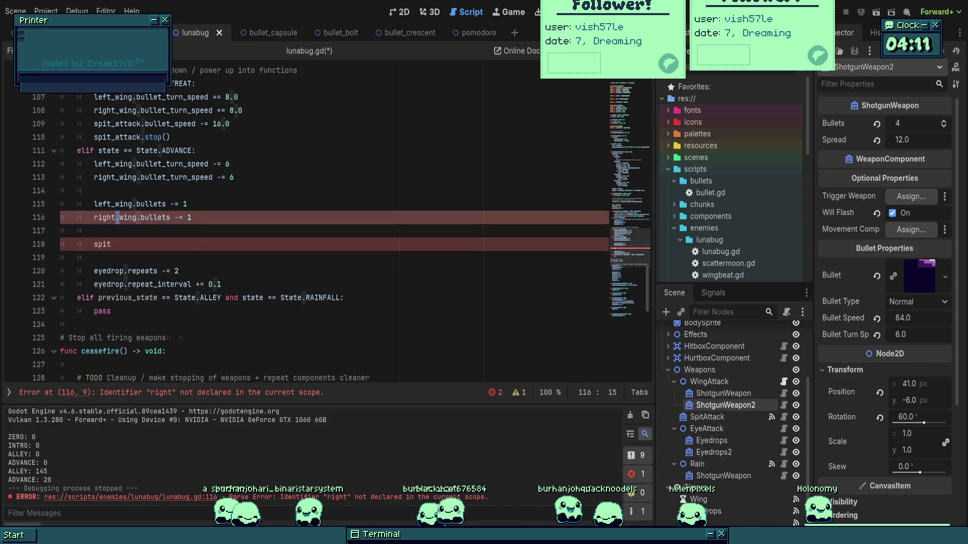
type("_")
left_click(194, 247)
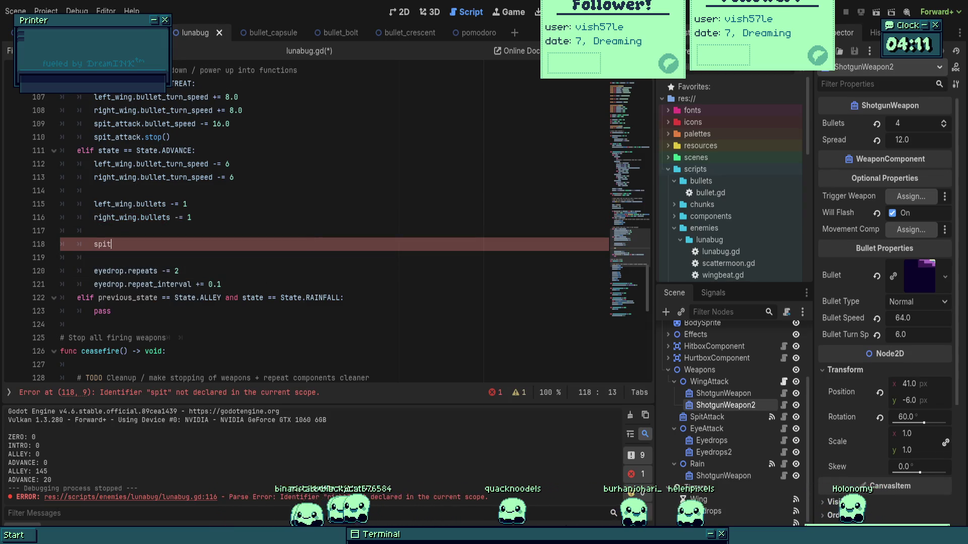
type("_attacj")
key("BackSpace")
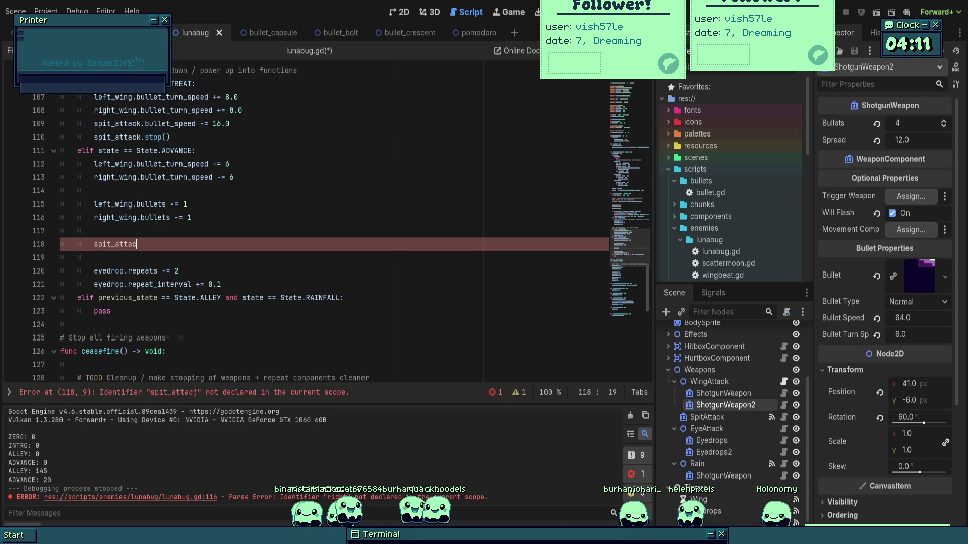
type("k")
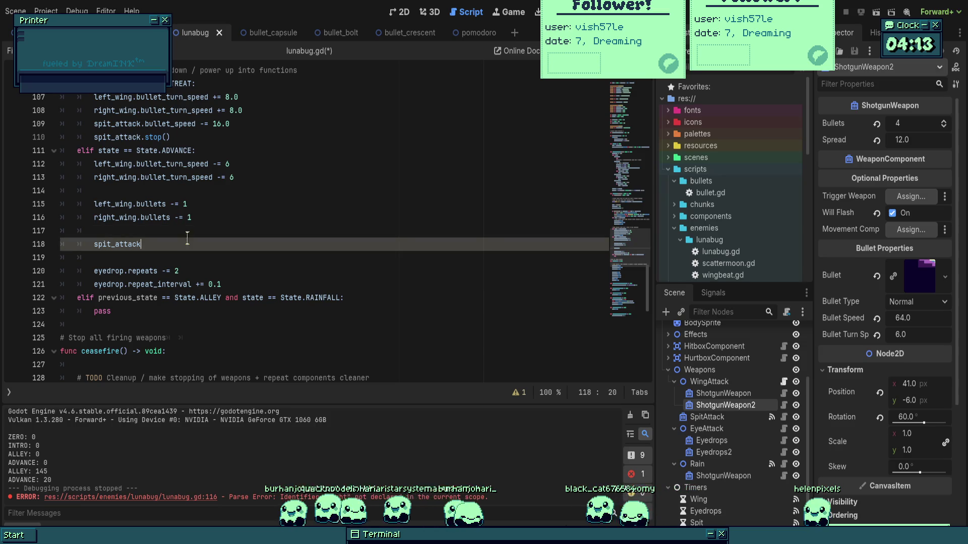
- Browse spit_attack's members and inspect the SpitAttack node's properties
type(".")
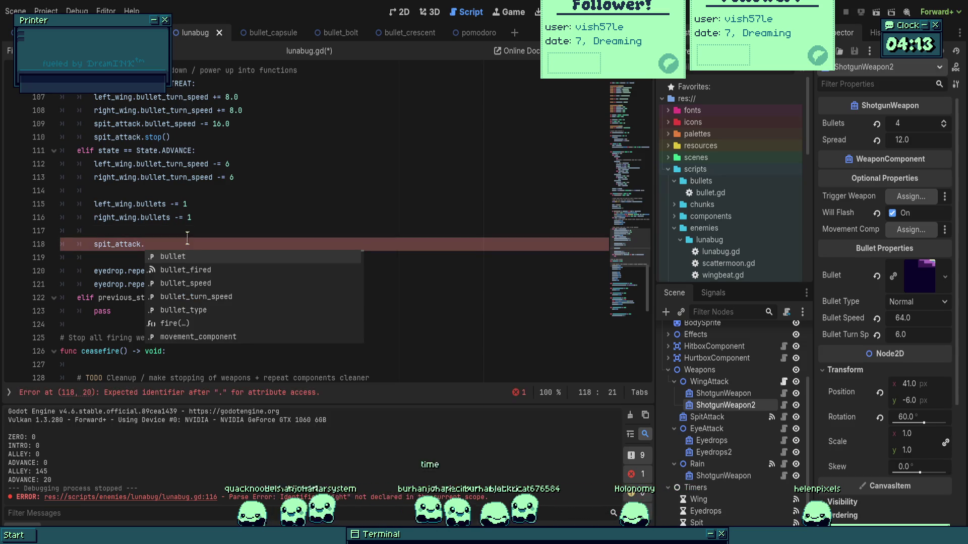
type("bull")
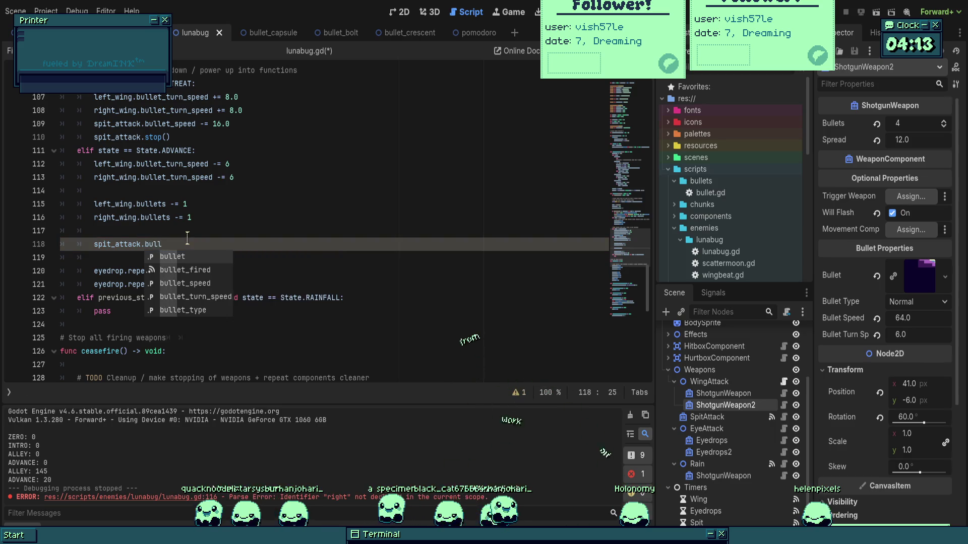
key("BackSpace")
key("BackSpace")
key("BackSpace")
key("BackSpace")
type("re")
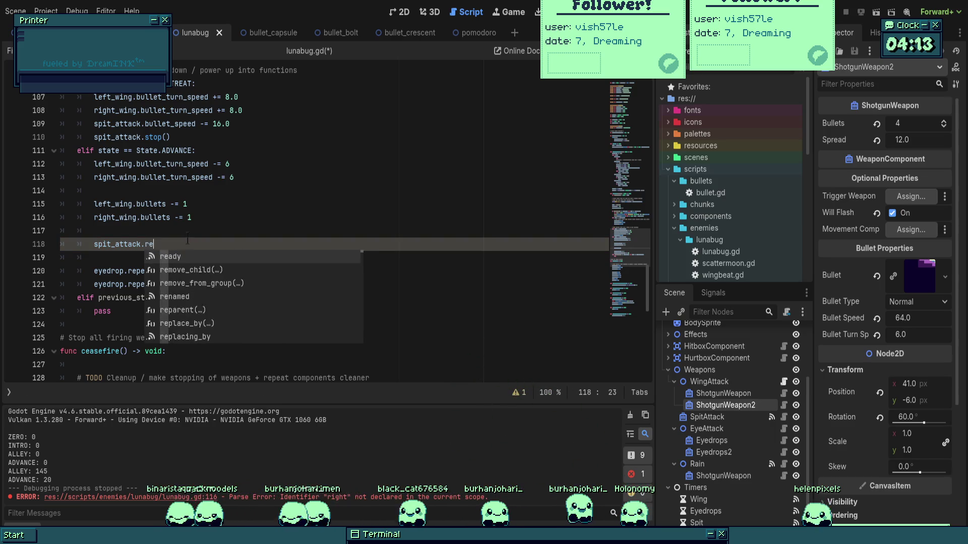
type("p")
key("BackSpace")
key("BackSpace")
key("BackSpace")
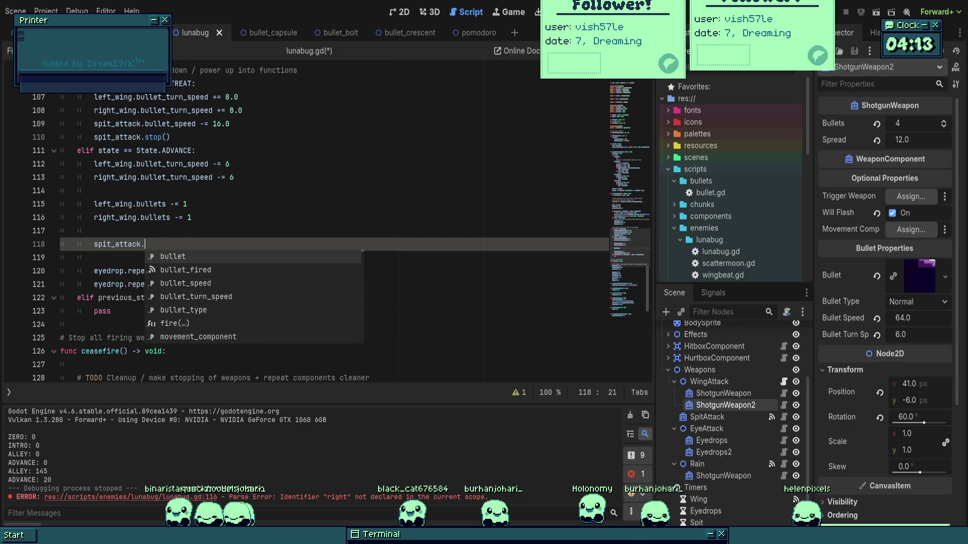
scroll(302, 227, "up", 13)
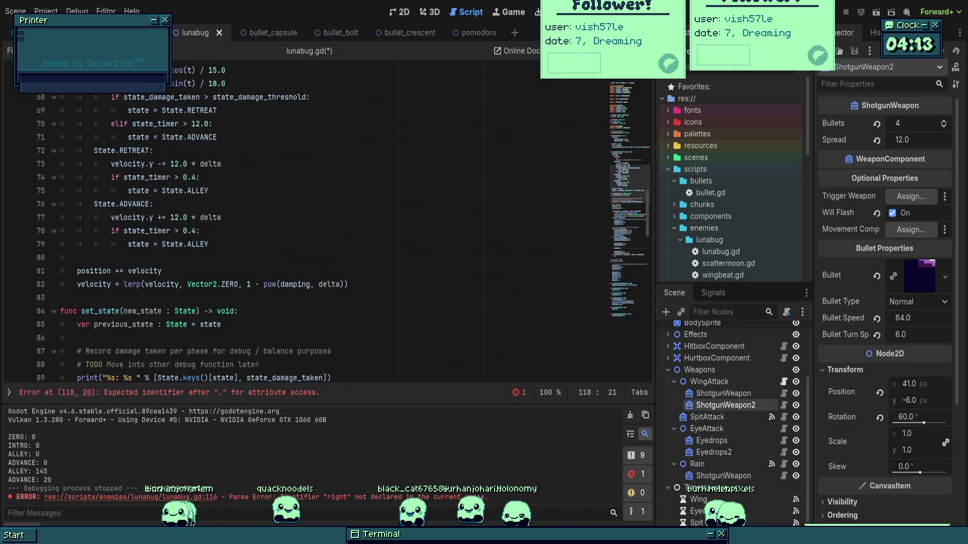
left_click(706, 418)
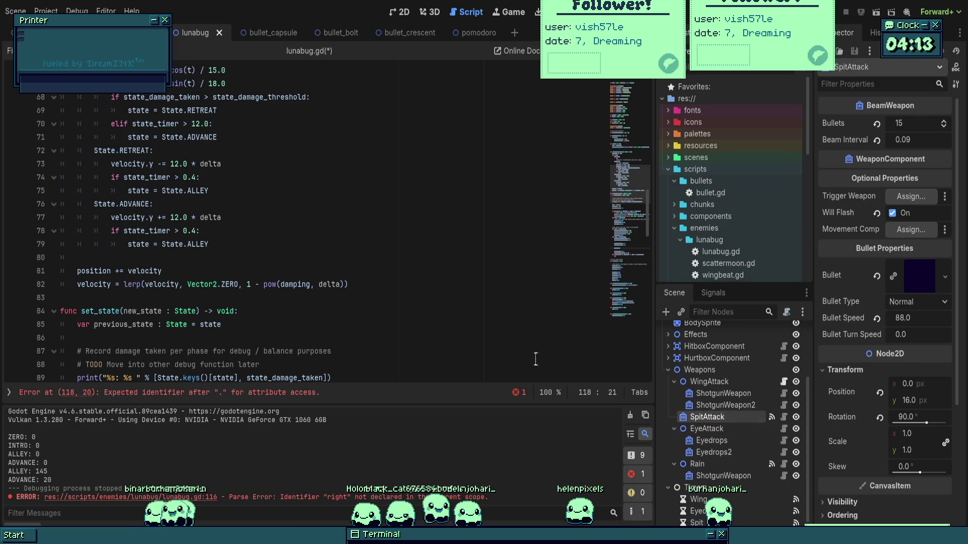
- Change spit_attack's declared type on line 21 to BeamWeapon and save the script
scroll(303, 210, "up", 17)
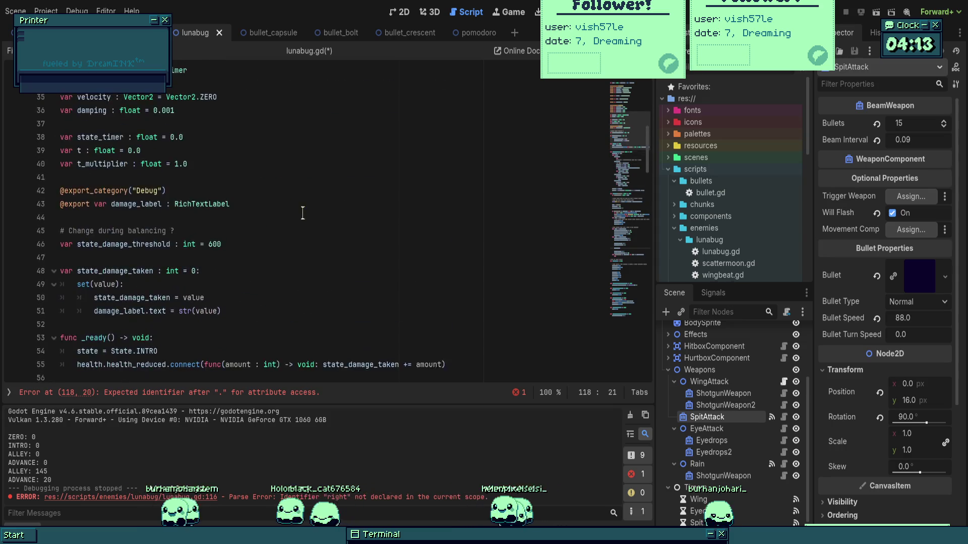
double_click(212, 150)
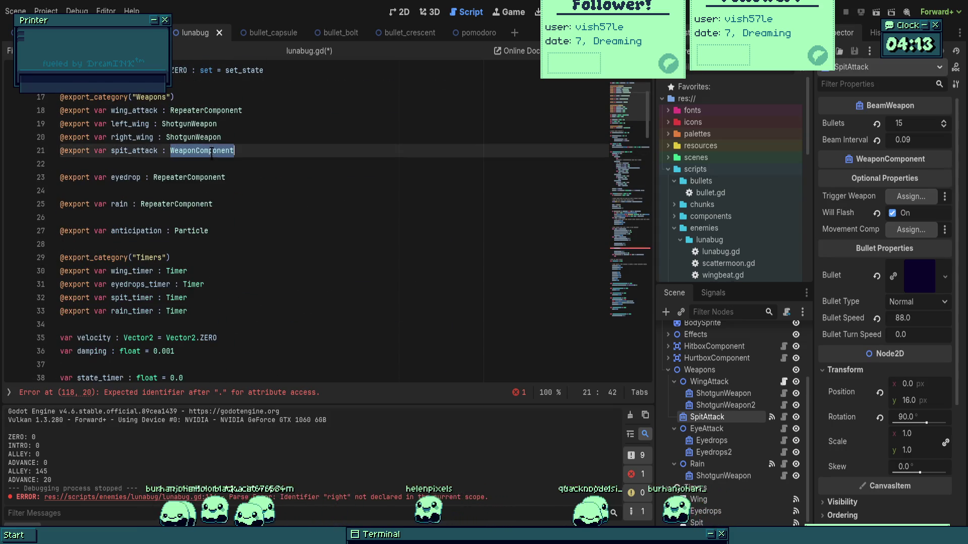
type("B")
key("Return")
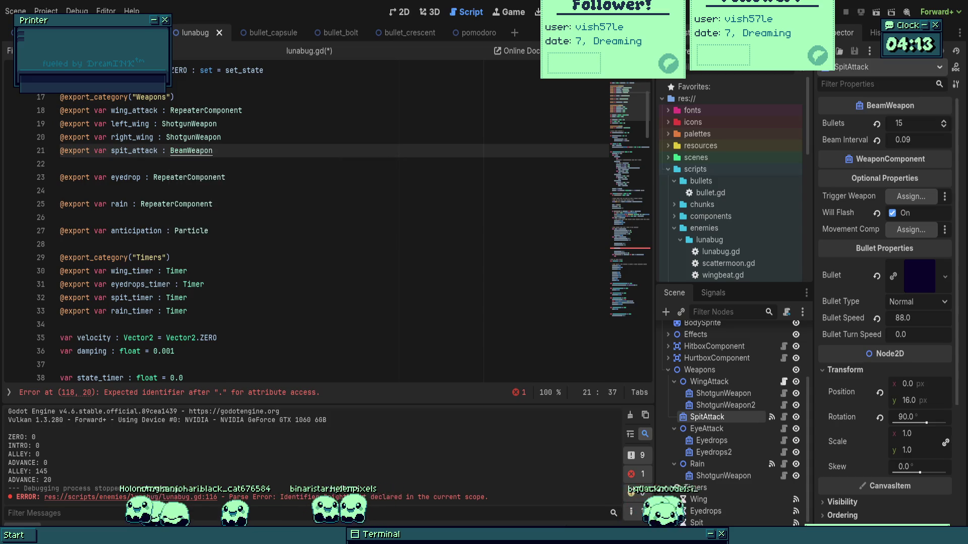
key("ctrl+s")
- Jump to the line 118 error and complete it as spit_attack.bullets
scroll(215, 201, "down", 9)
scroll(216, 200, "down", 13)
scroll(227, 200, "up", 12)
left_click(251, 393)
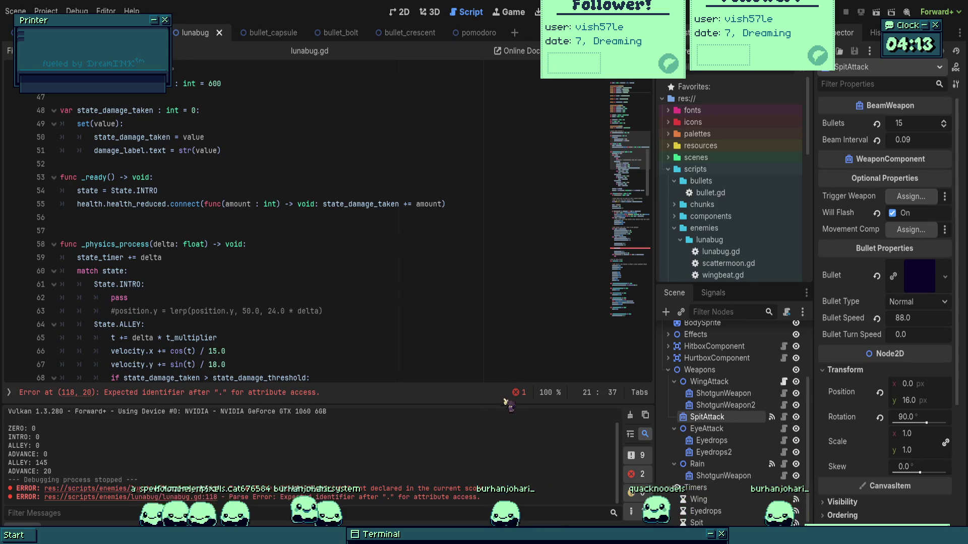
left_click(252, 338)
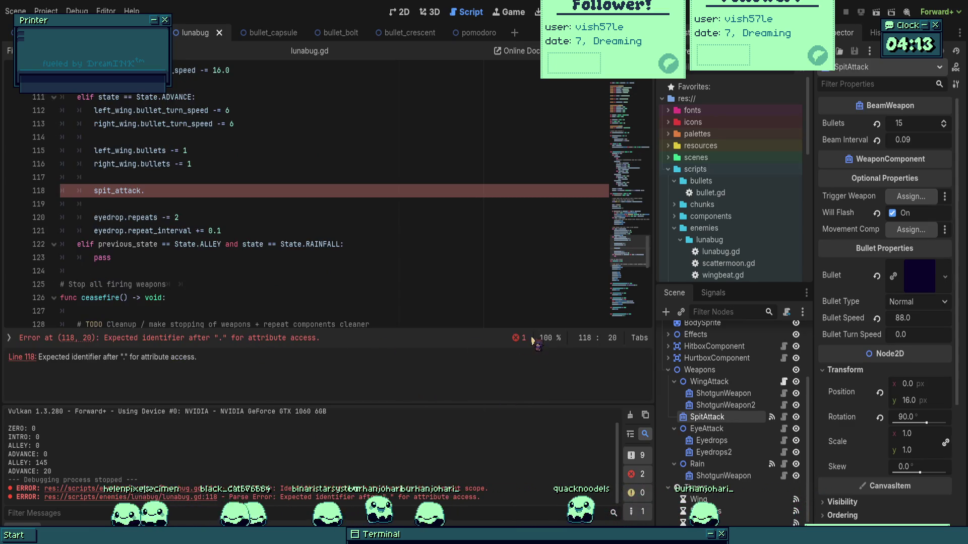
left_click(320, 207)
key("Up")
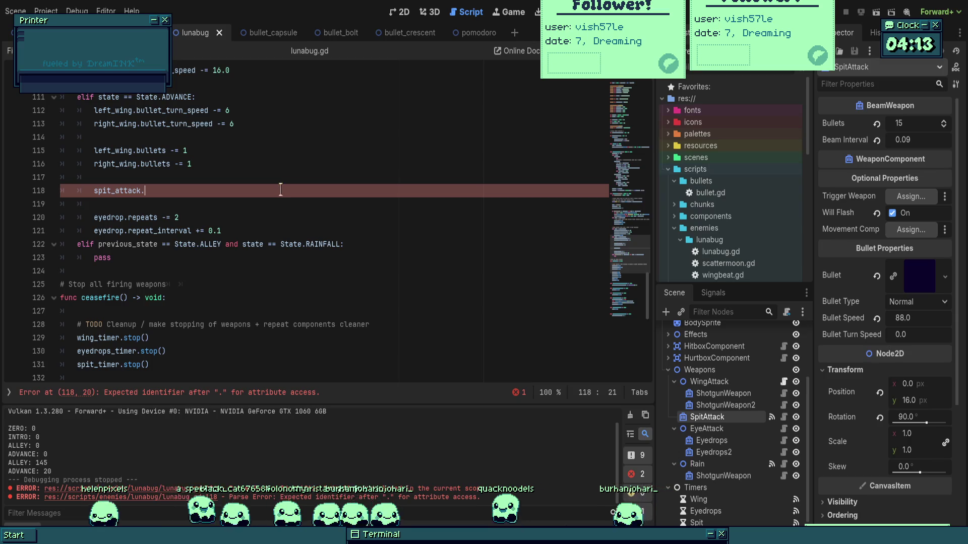
key("Return")
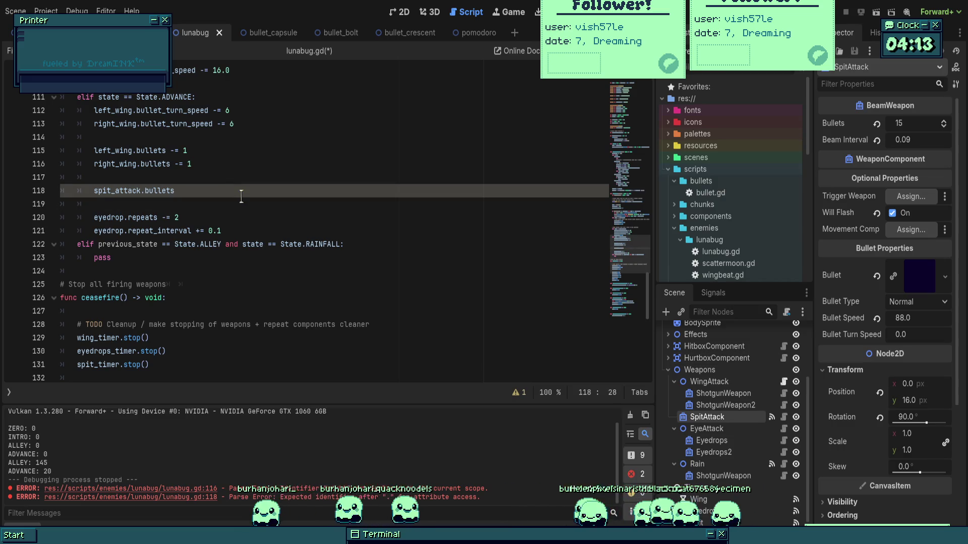
- Finish line 118 as spit_attack.bullets -= 4 and save the script
type(" -= 4")
key("ctrl+s")
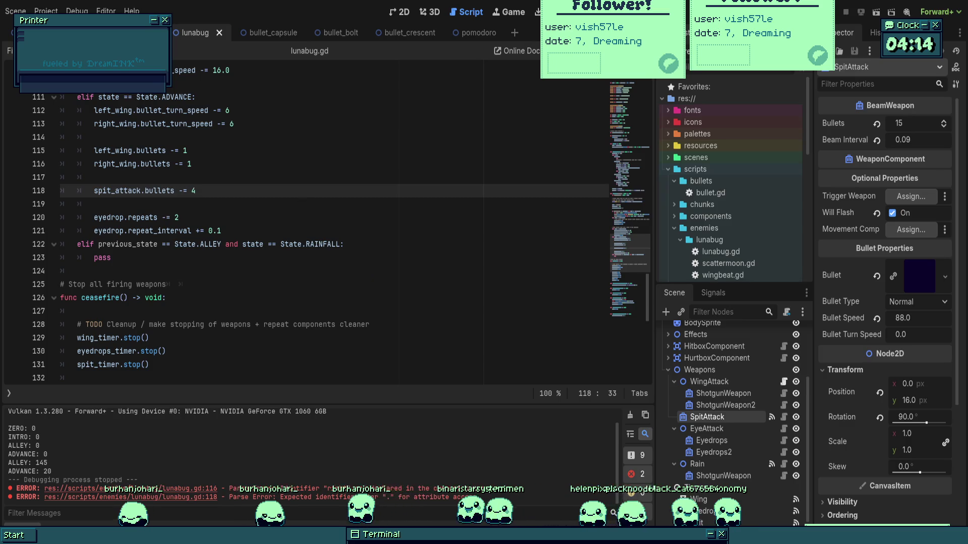
scroll(321, 229, "up", 2)
scroll(318, 231, "up", 2)
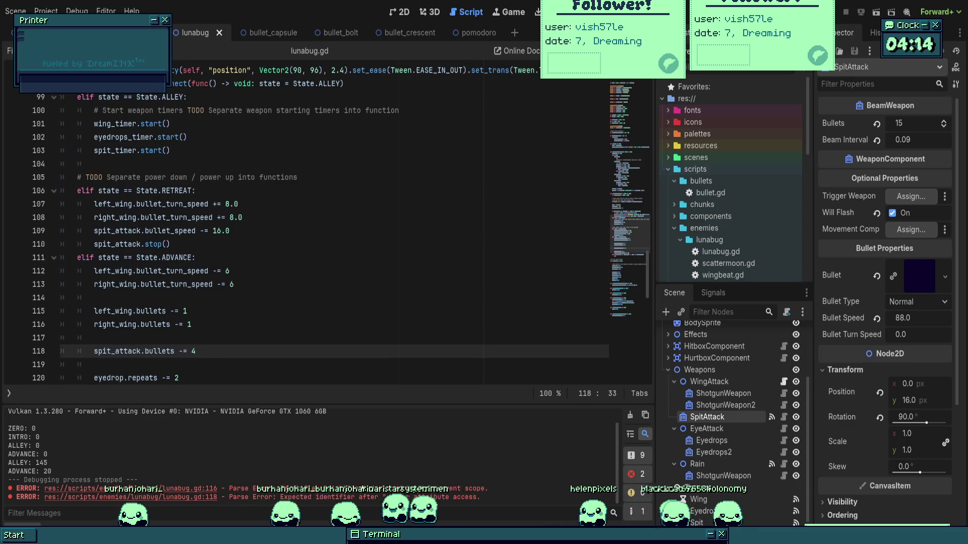
left_click(288, 235)
left_click(298, 246)
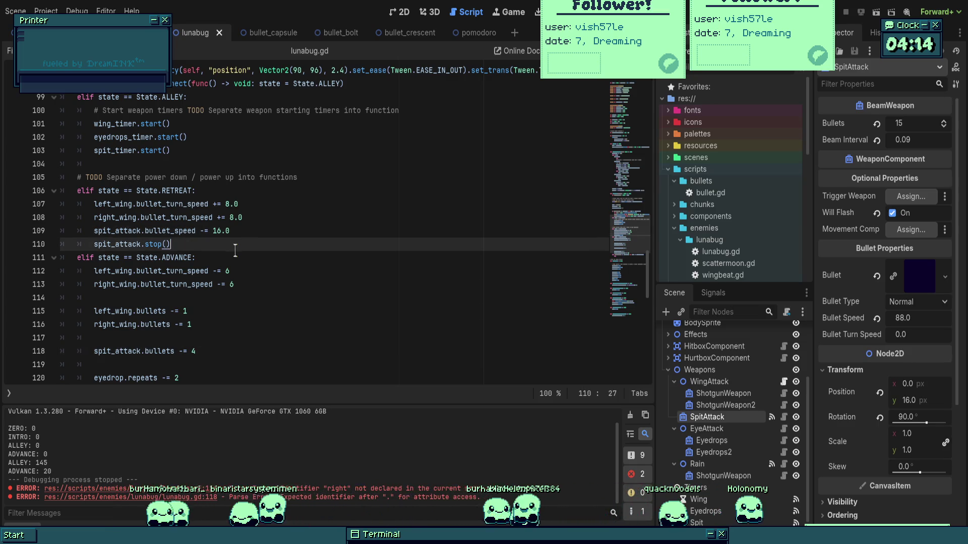
scroll(301, 259, "down", 1)
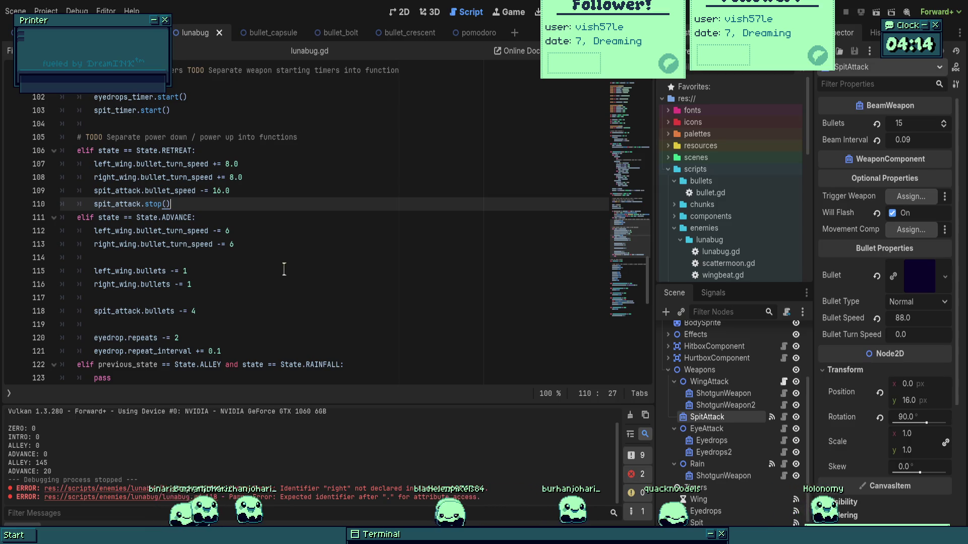
- Add spit_attack.beam_interval += 0.01 below line 118, save, and run the game
left_click(224, 298)
left_click(259, 308)
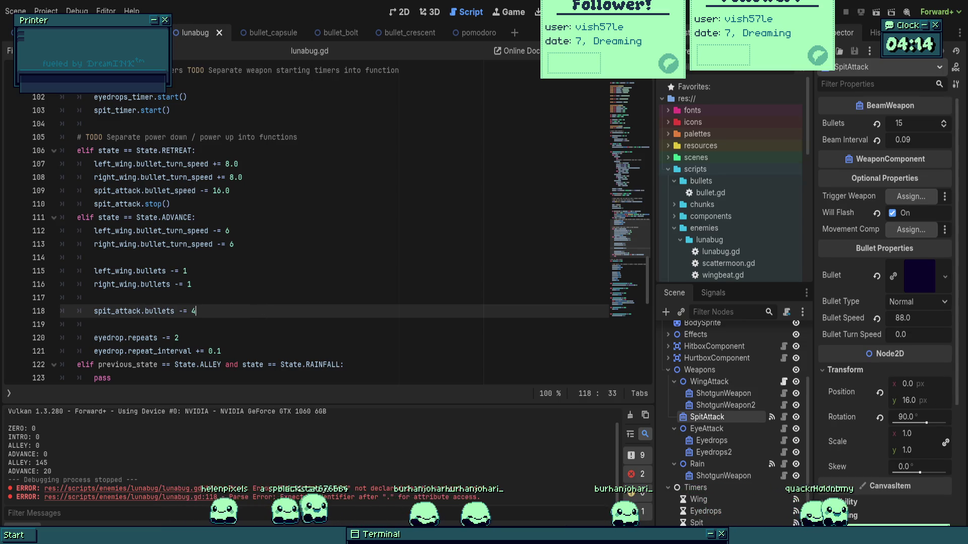
key("Return")
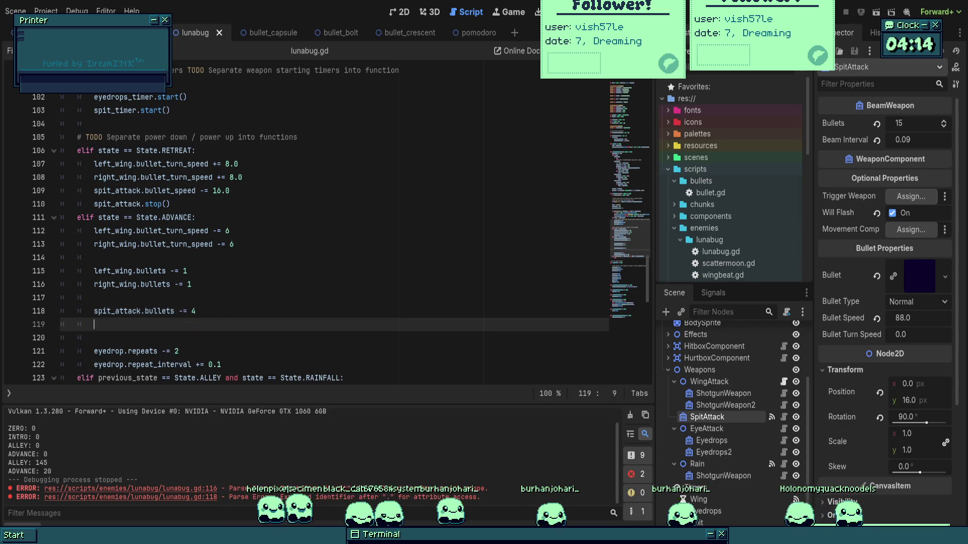
type("spit_attack.beam_in")
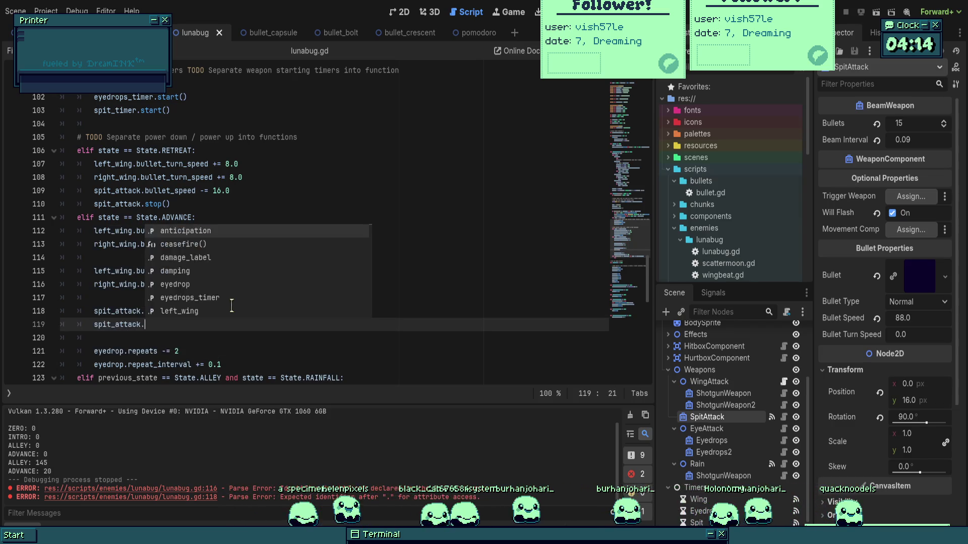
type("ter")
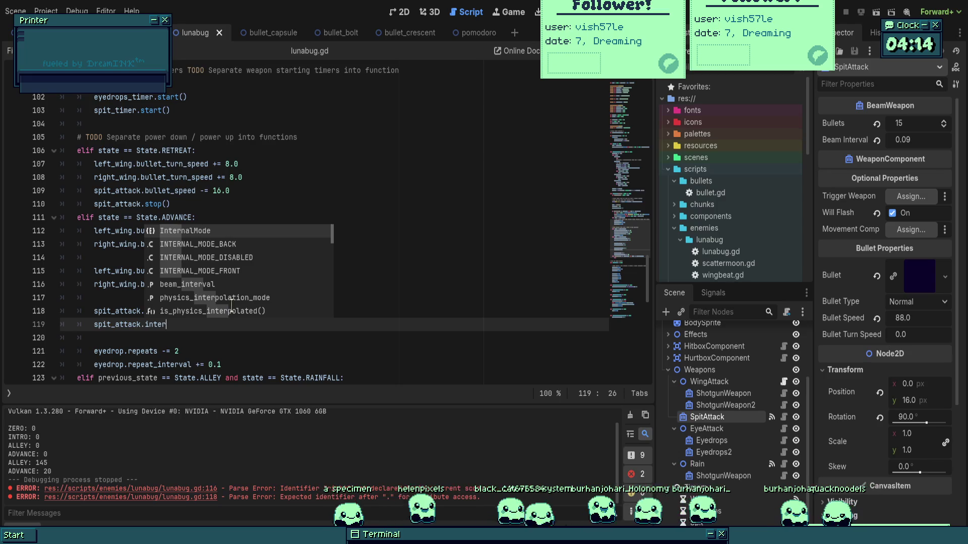
type("v")
key("Return")
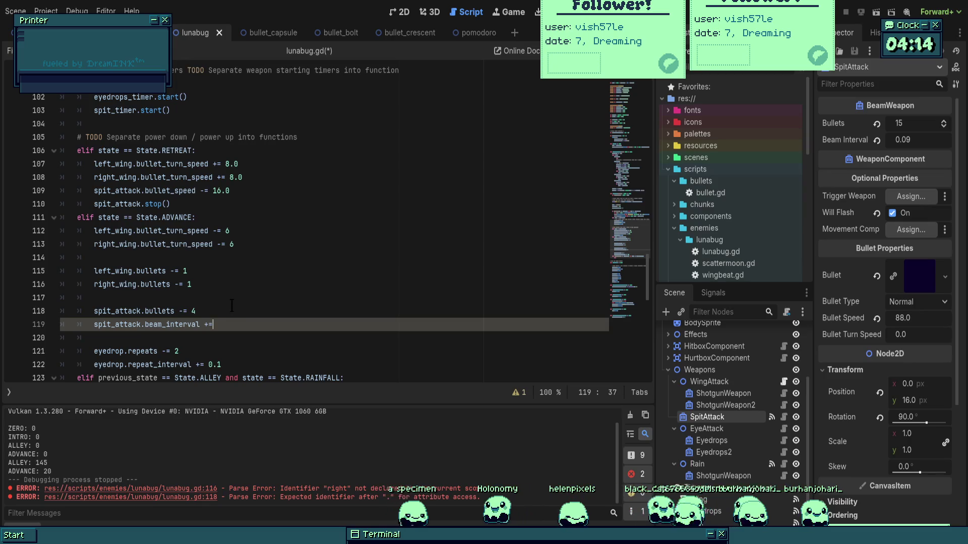
type("1")
key("ctrl+s")
key("Up")
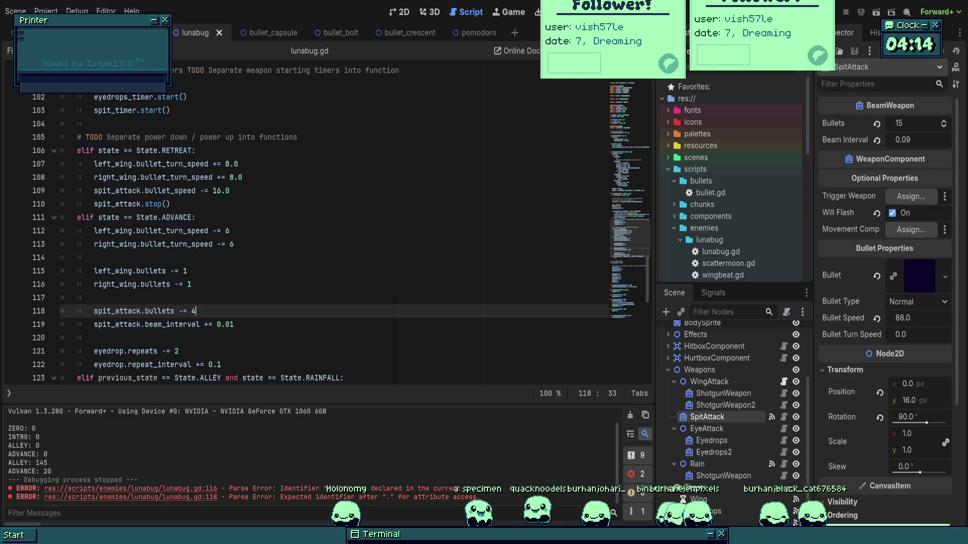
key("F5")
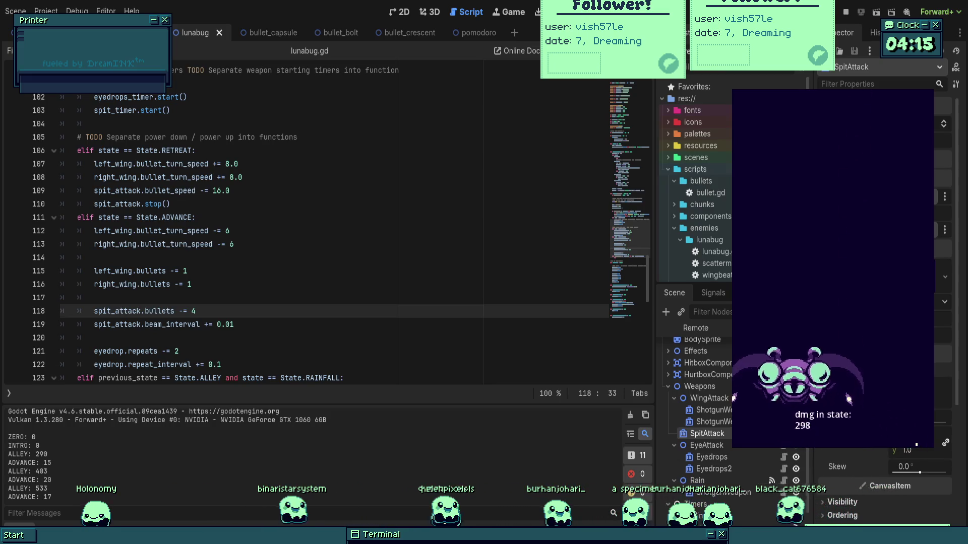
- Stop the boss playtest, leaving ALLEY: 533 and ADVANCE: 17 in the output log
key("F8")
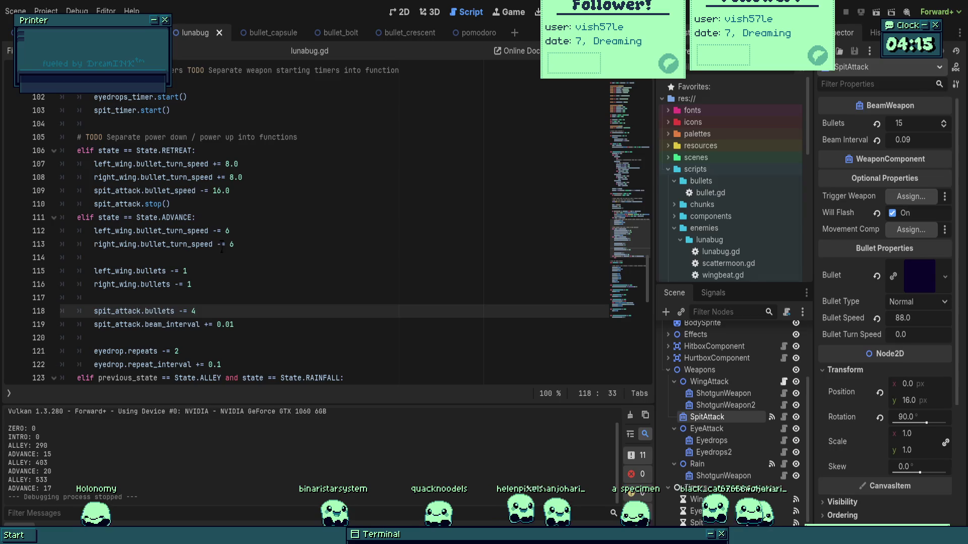
scroll(222, 248, "up", 6)
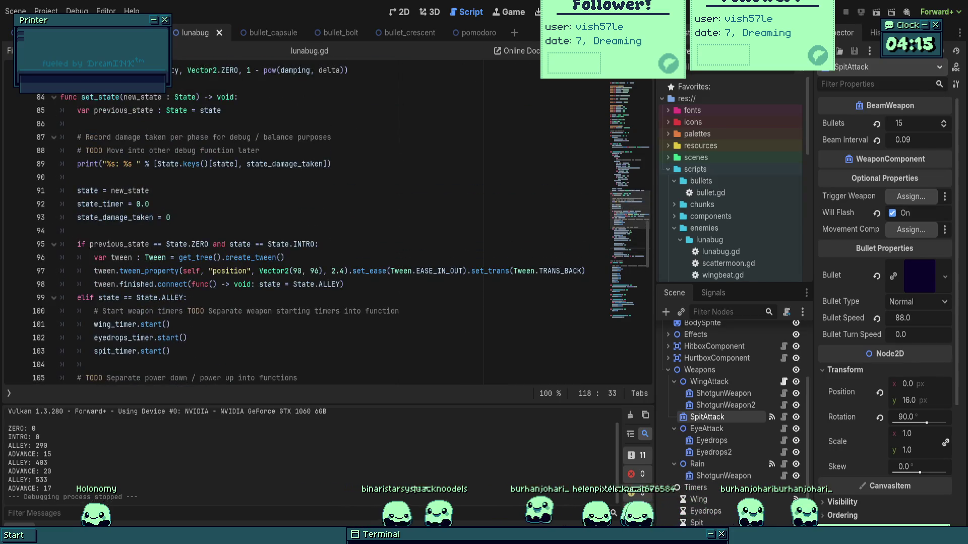
- Change line 77 to velocity.y += 8.0 * delta and relaunch the game
scroll(323, 232, "up", 8)
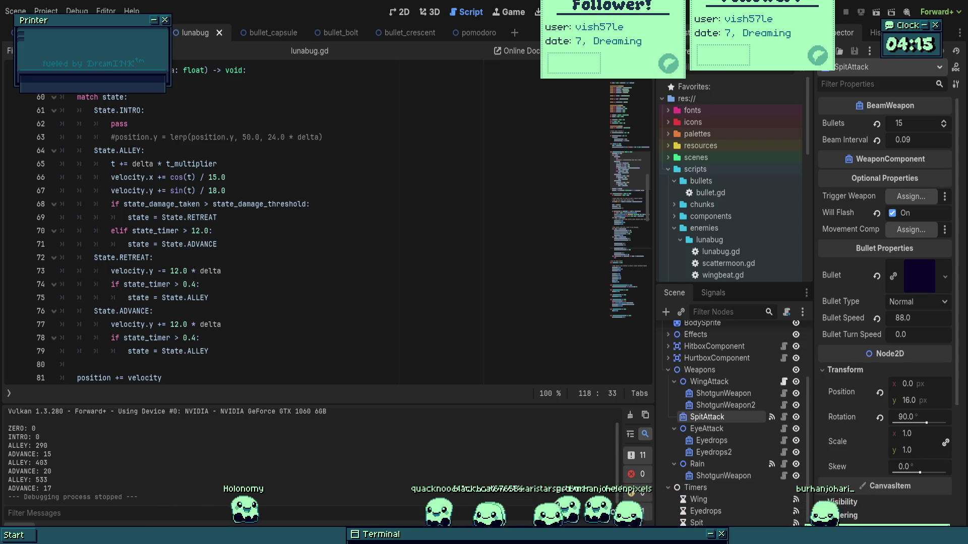
left_click(200, 230)
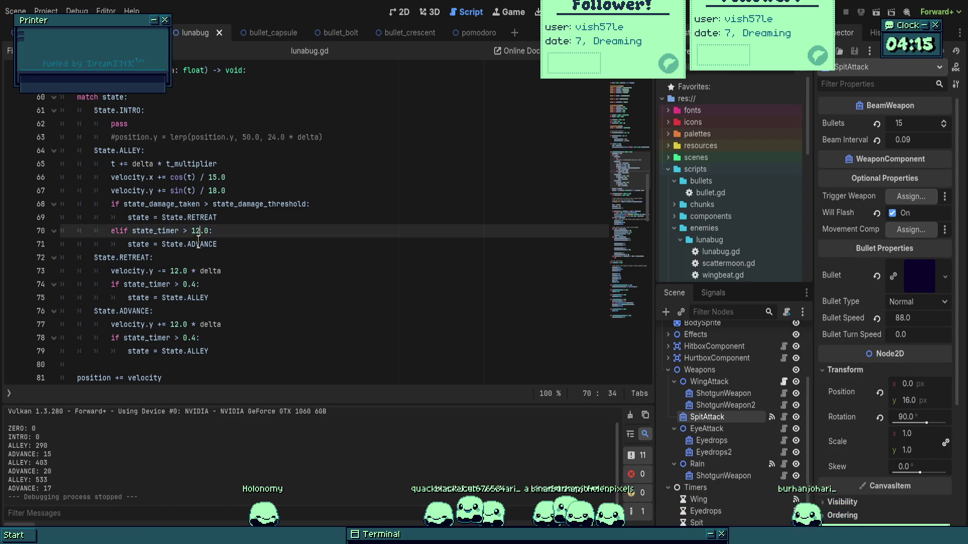
left_click(184, 324)
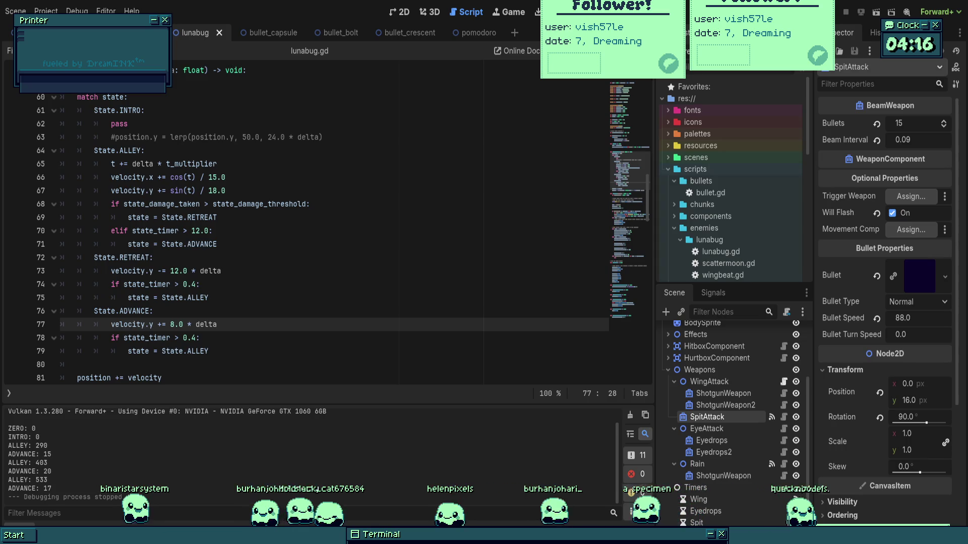
left_click(255, 297)
scroll(256, 293, "down", 3)
left_click(259, 271)
scroll(376, 278, "down", 4)
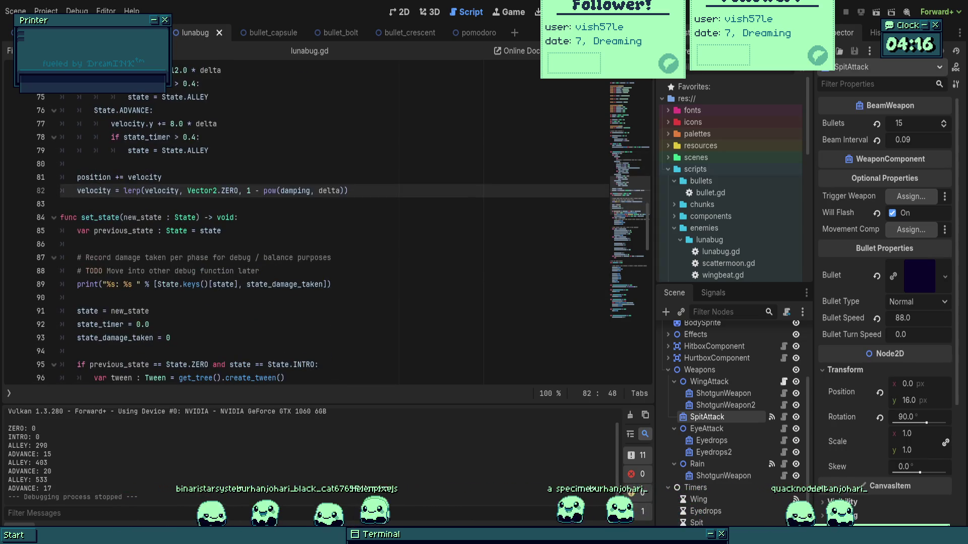
scroll(376, 277, "up", 4)
key("F5")
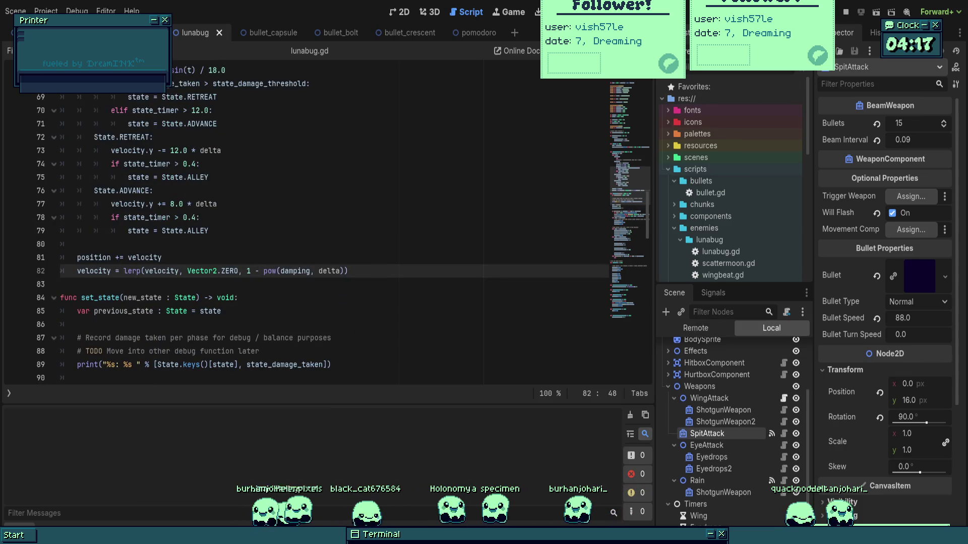